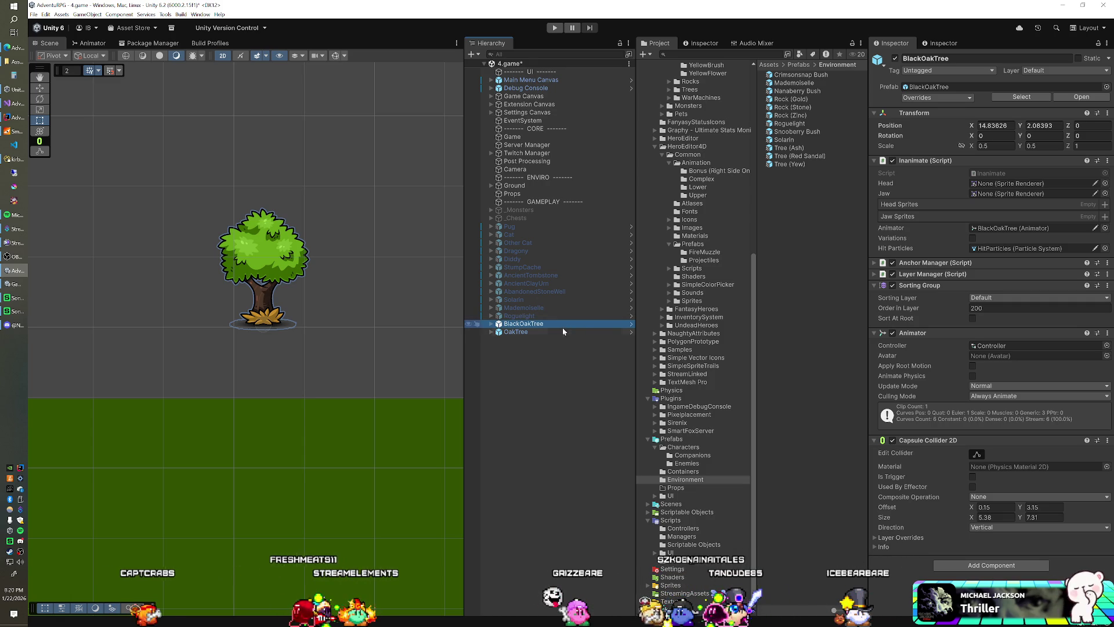
Place a Tree (Yew) prefab instance in the scene and lock the Inspector on it for reference
{"action": "left_click_drag", "start_coordinate": [785, 164], "coordinate": [550, 378]}
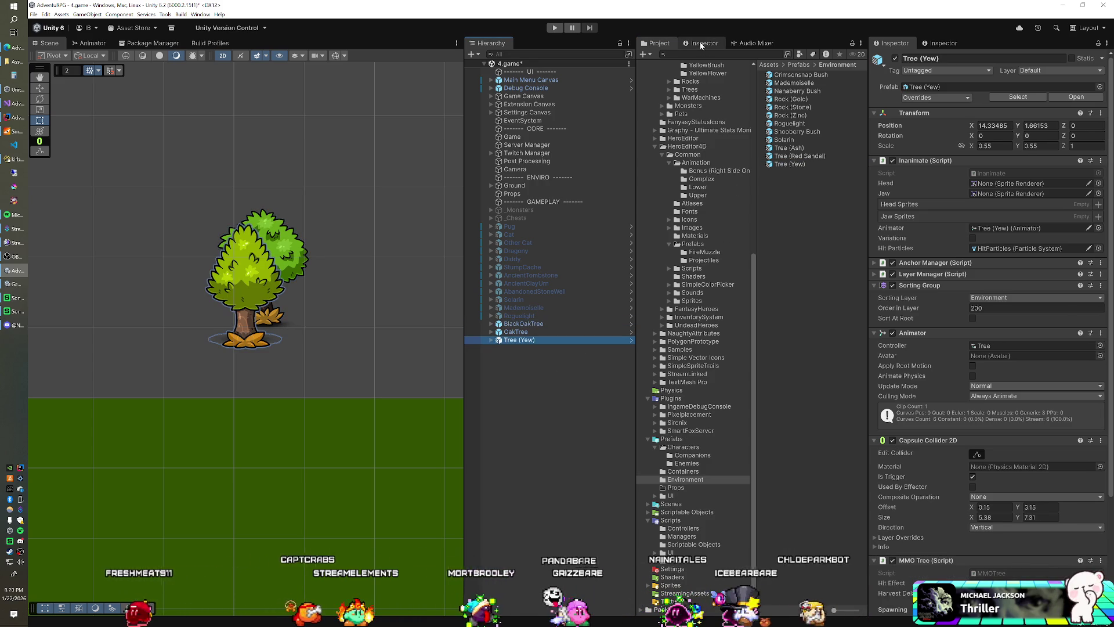
{"action": "left_click", "coordinate": [703, 43]}
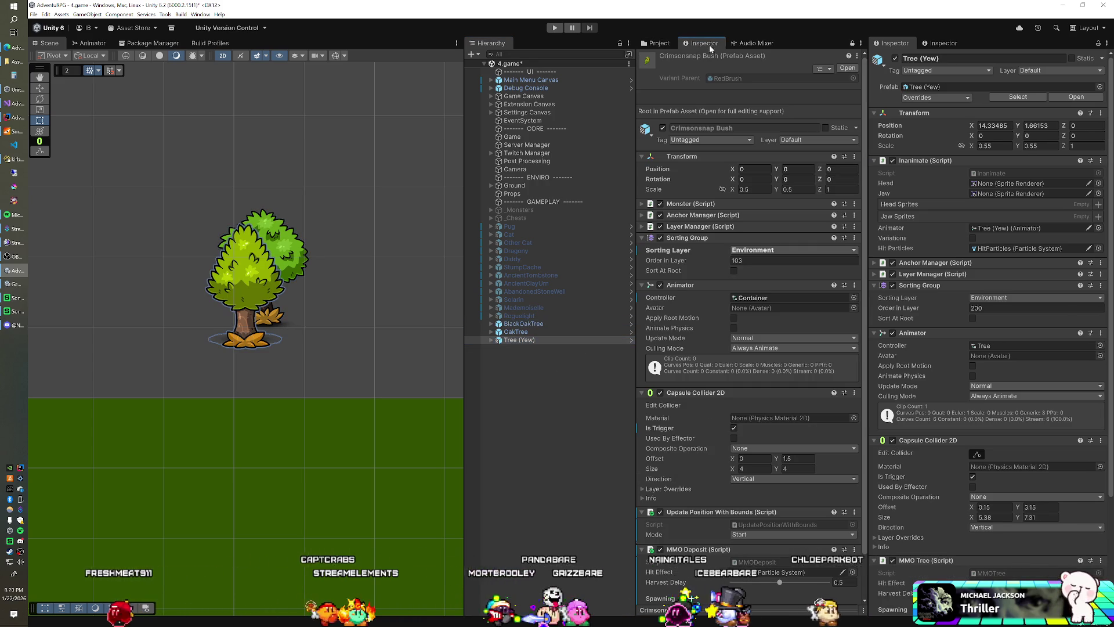
{"action": "left_click", "coordinate": [853, 44]}
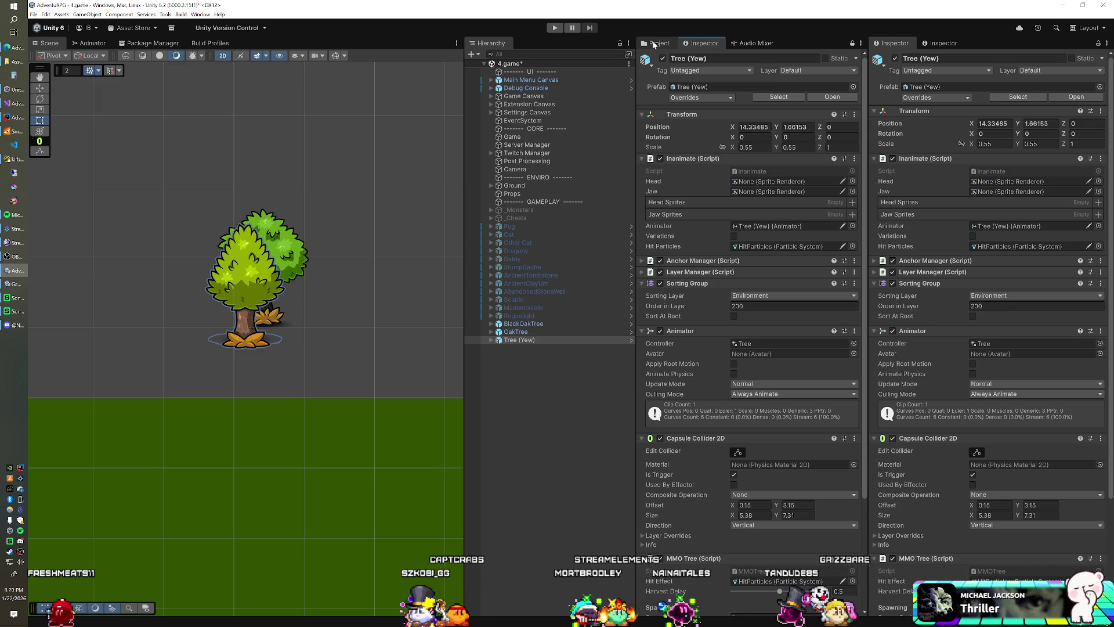
Select BlackOakTree and OakTree together and set their Sorting Layer to Environment
{"action": "left_click", "coordinate": [548, 323]}
{"action": "left_click", "coordinate": [568, 331], "text": "shift"}
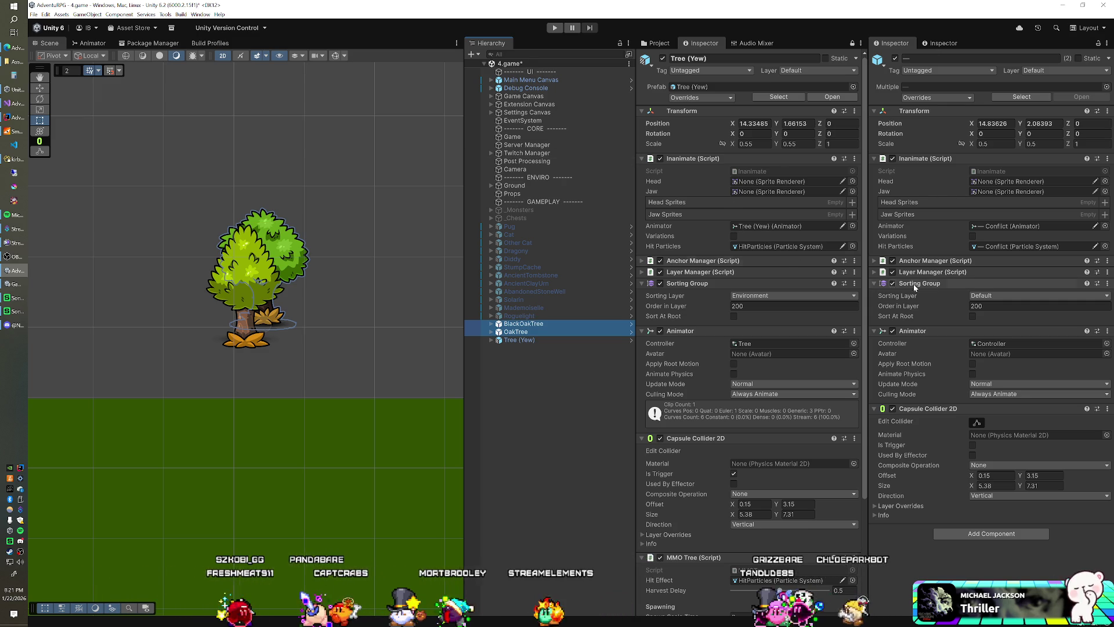
{"action": "left_click", "coordinate": [990, 296]}
{"action": "left_click", "coordinate": [987, 319]}
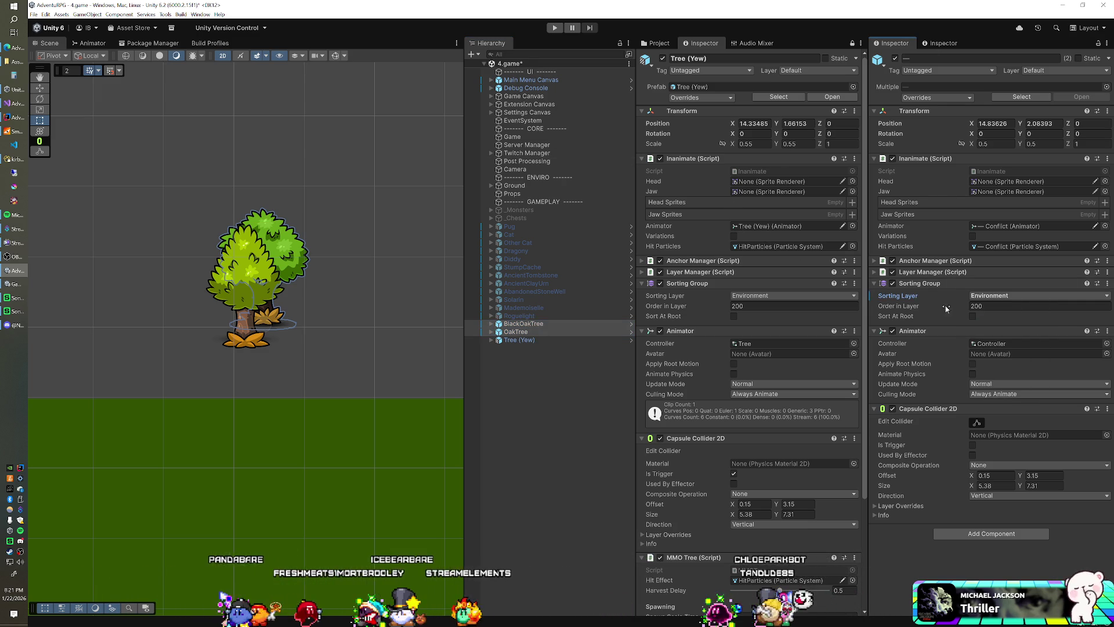
Copy Tree (Yew)'s Tree animator controller and paste it into both trees
{"action": "left_click", "coordinate": [795, 394]}
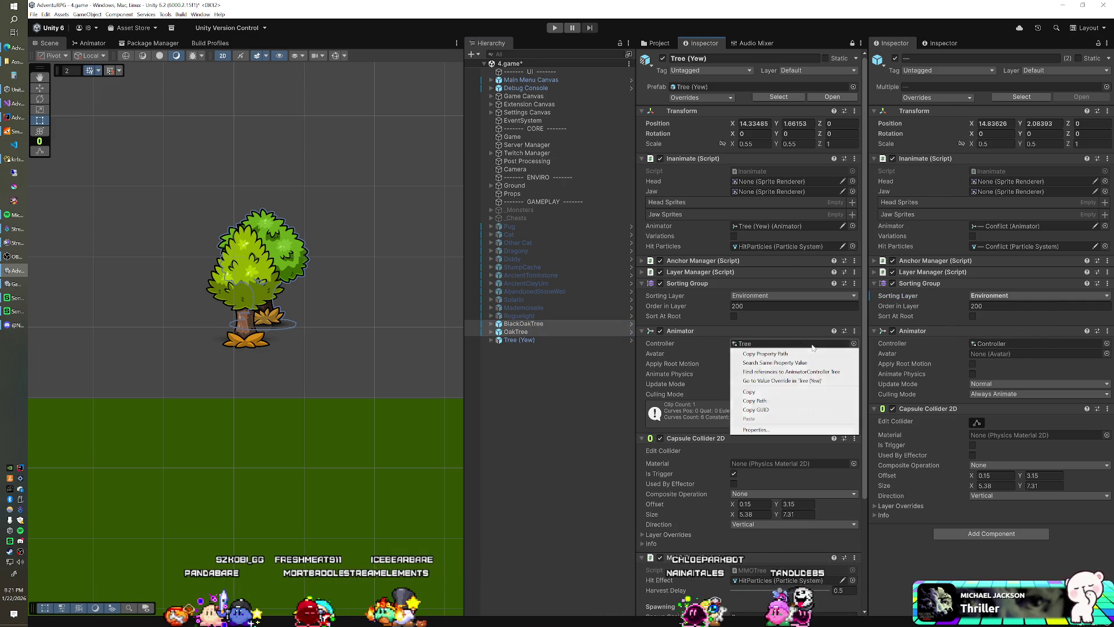
{"action": "left_click", "coordinate": [772, 386]}
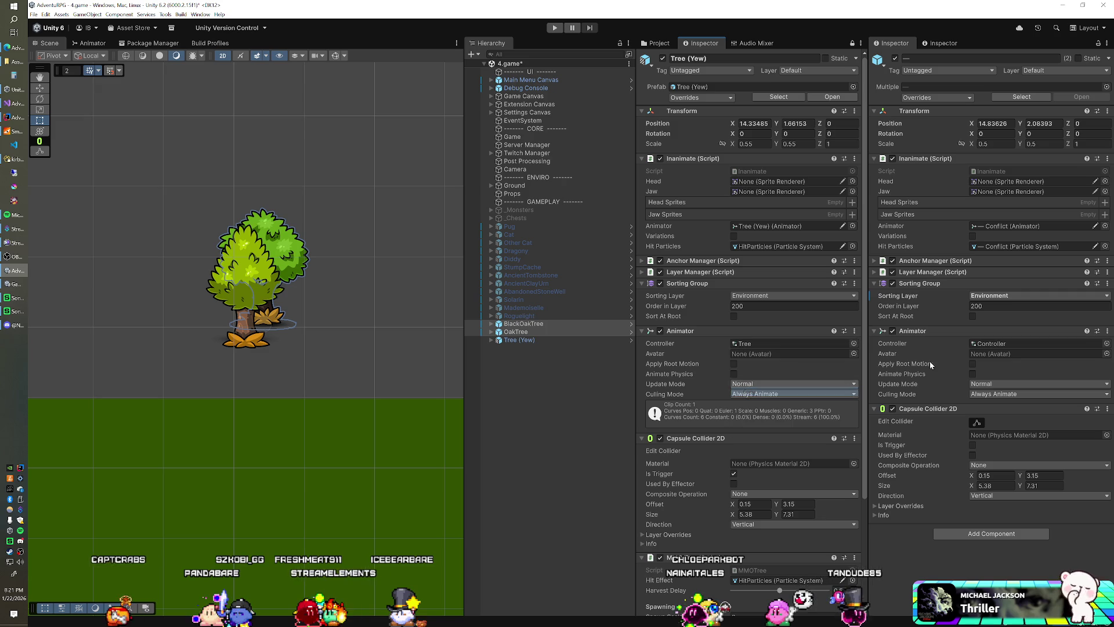
{"action": "right_click", "coordinate": [980, 345]}
{"action": "left_click", "coordinate": [989, 409]}
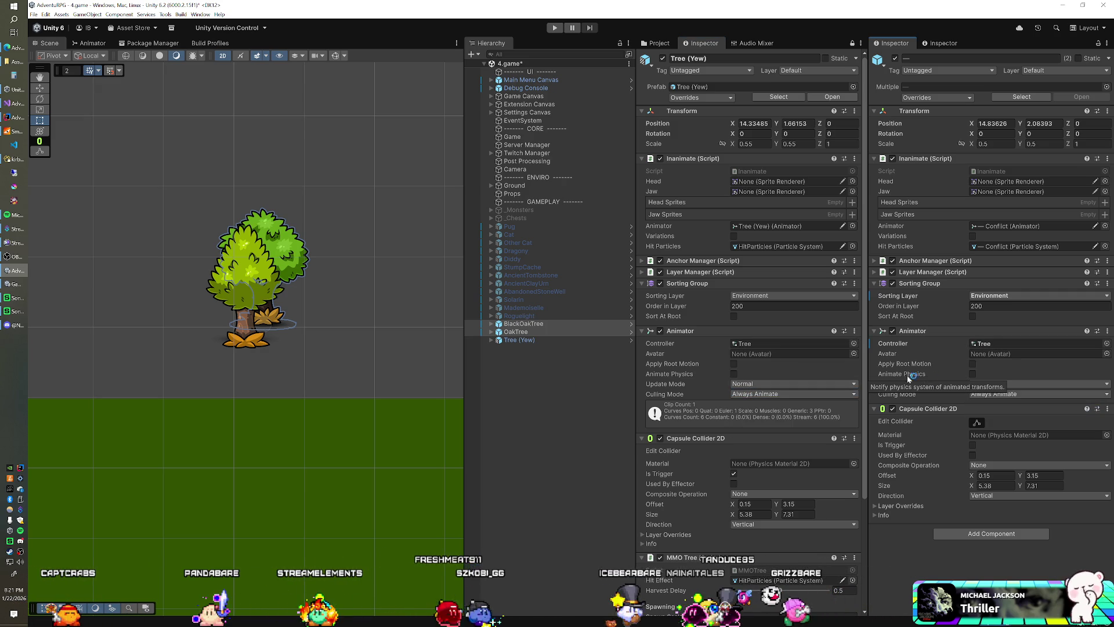
Make both trees' colliders triggers and add the MMO Tree component
{"action": "scroll", "coordinate": [765, 337], "scroll_direction": "down", "scroll_amount": 5}
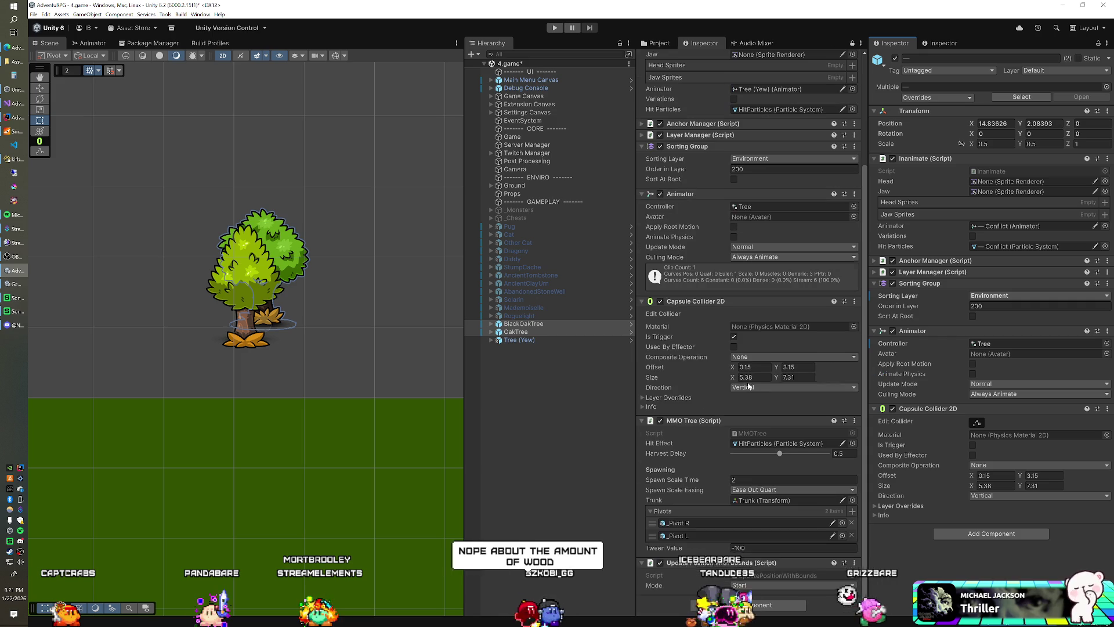
{"action": "left_click", "coordinate": [973, 444]}
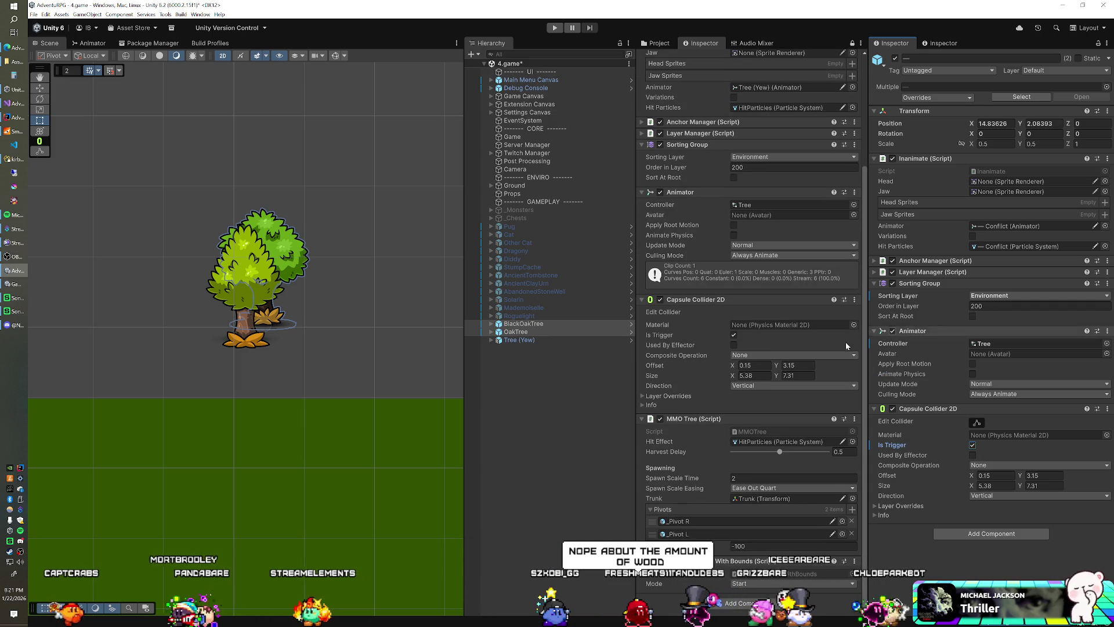
{"action": "left_click", "coordinate": [982, 532]}
{"action": "type", "text": "mot"}
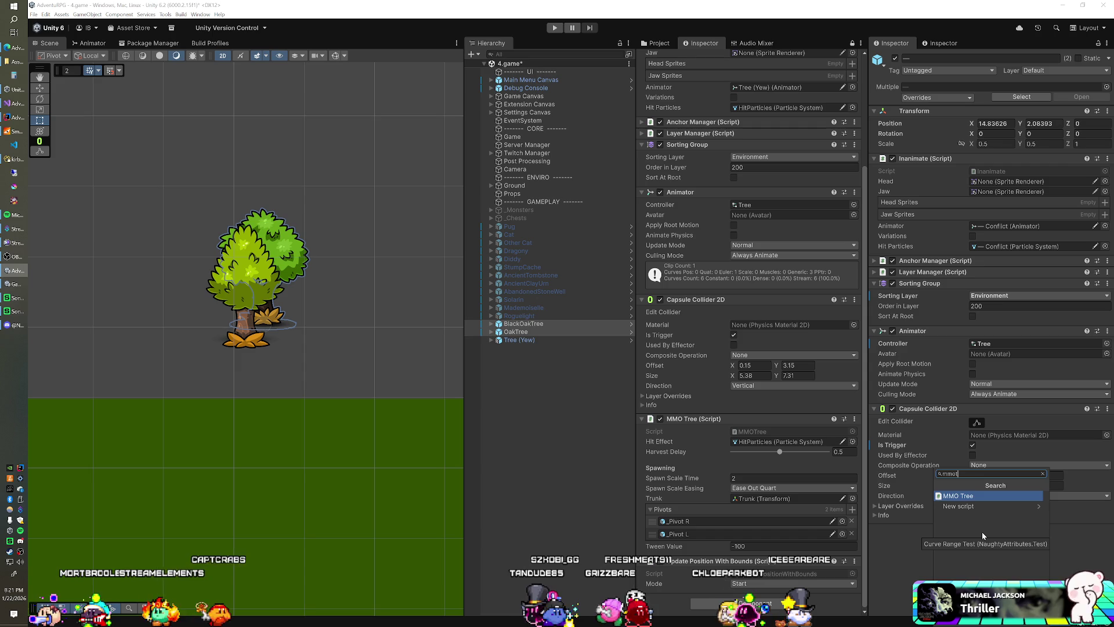
{"action": "key", "text": "Return"}
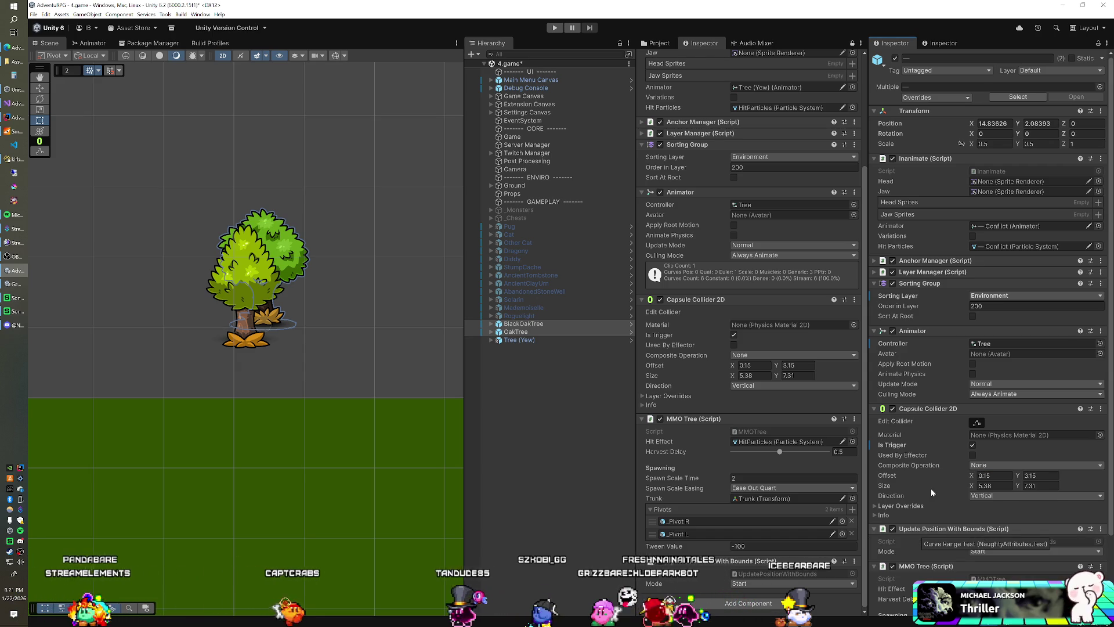
{"action": "scroll", "coordinate": [937, 482], "scroll_direction": "down", "scroll_amount": 3}
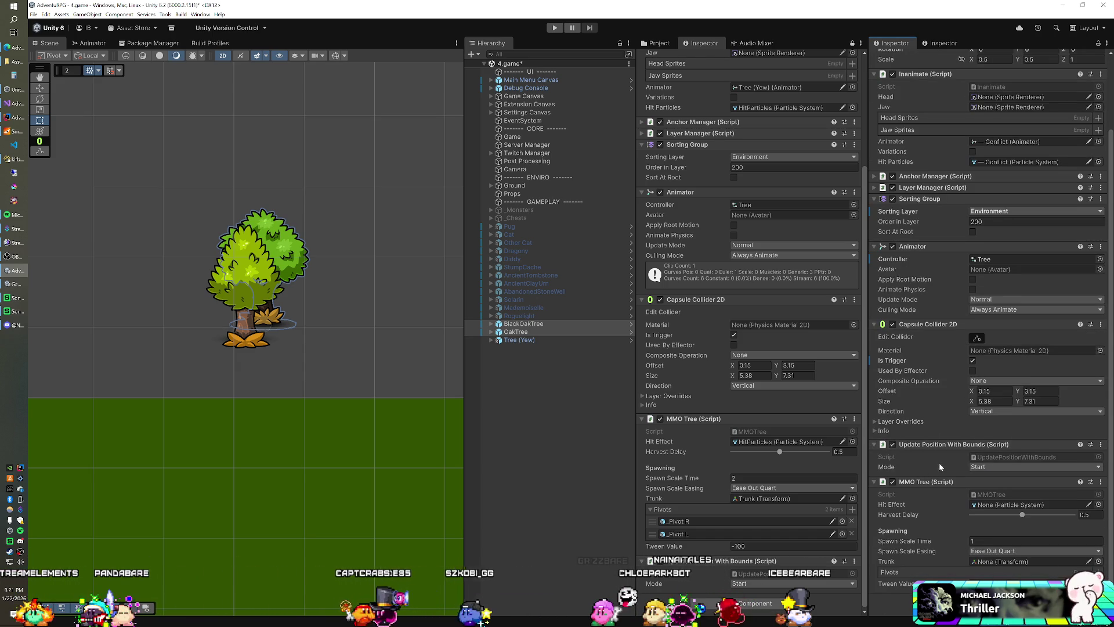
Expand BlackOakTree, OakTree, Tree (Yew) and their Body children, selecting OakTree's Trunk
{"action": "left_click", "coordinate": [491, 323]}
{"action": "left_click", "coordinate": [491, 348]}
{"action": "left_click", "coordinate": [491, 373]}
{"action": "left_click", "coordinate": [498, 381]}
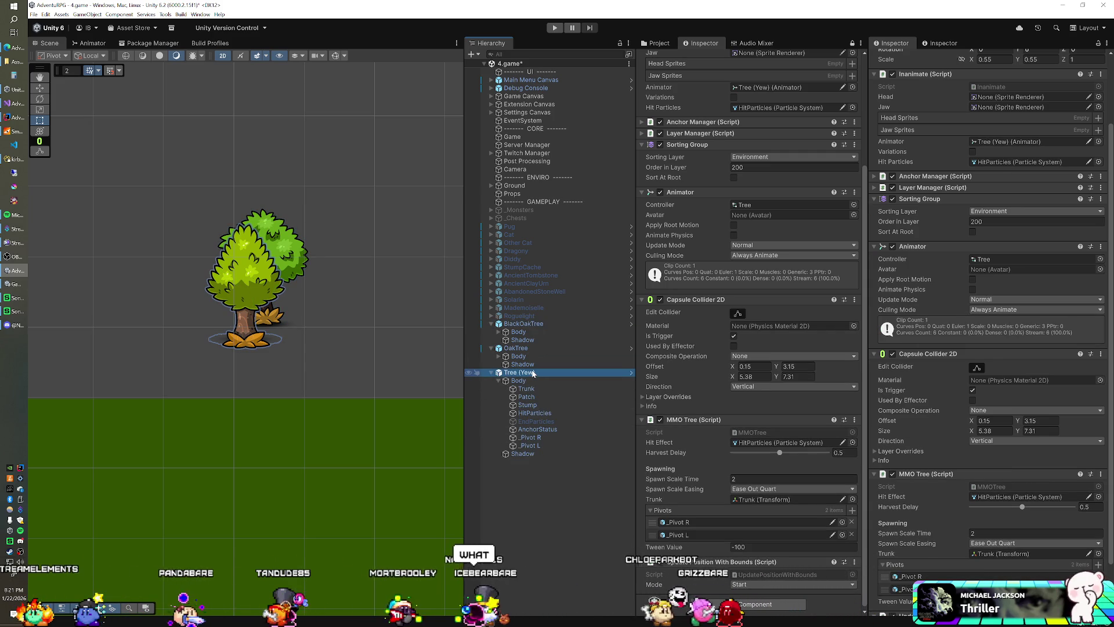
{"action": "left_click", "coordinate": [499, 356]}
{"action": "left_click", "coordinate": [522, 365]}
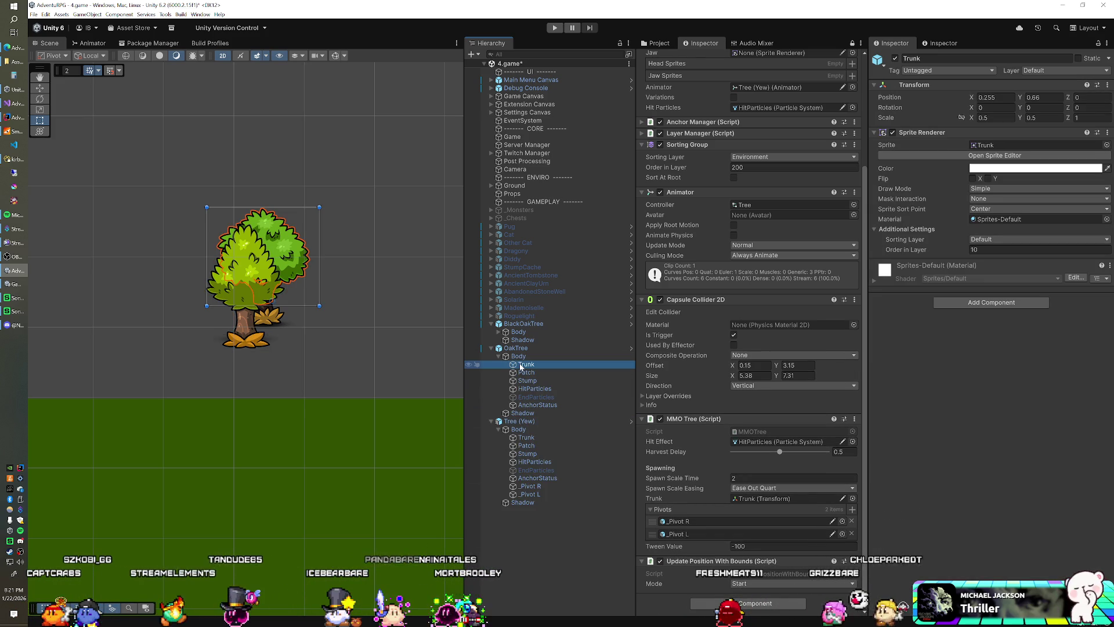
Duplicate Trunk into _Pivot R and _Pivot L, giving _Pivot L an X position of -0.255
{"action": "key", "text": "ctrl+d"}
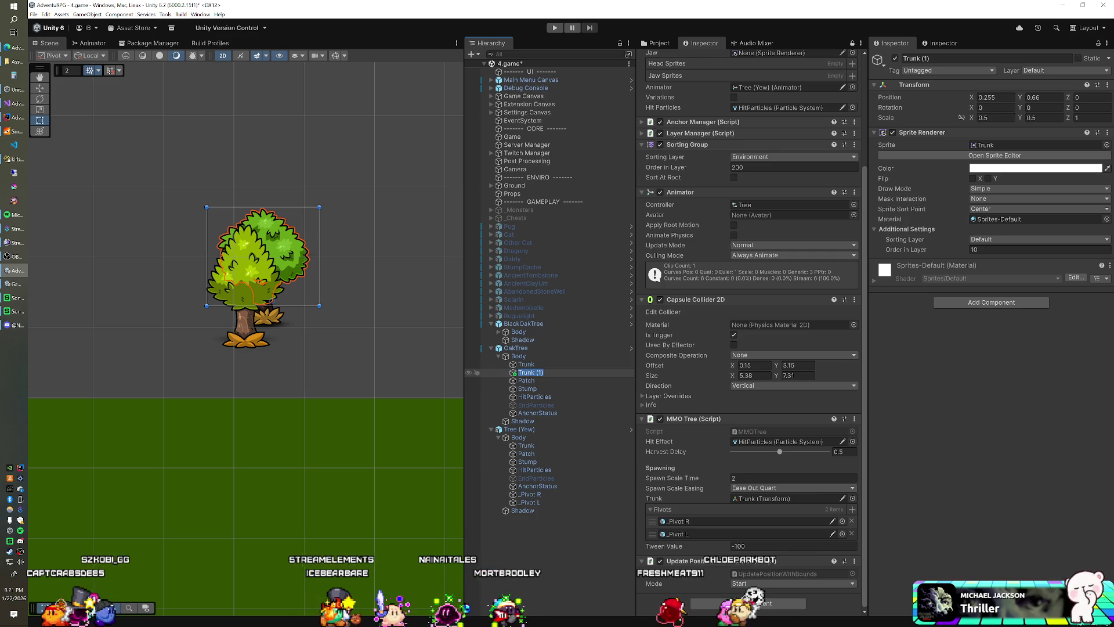
{"action": "type", "text": "_Pivo"}
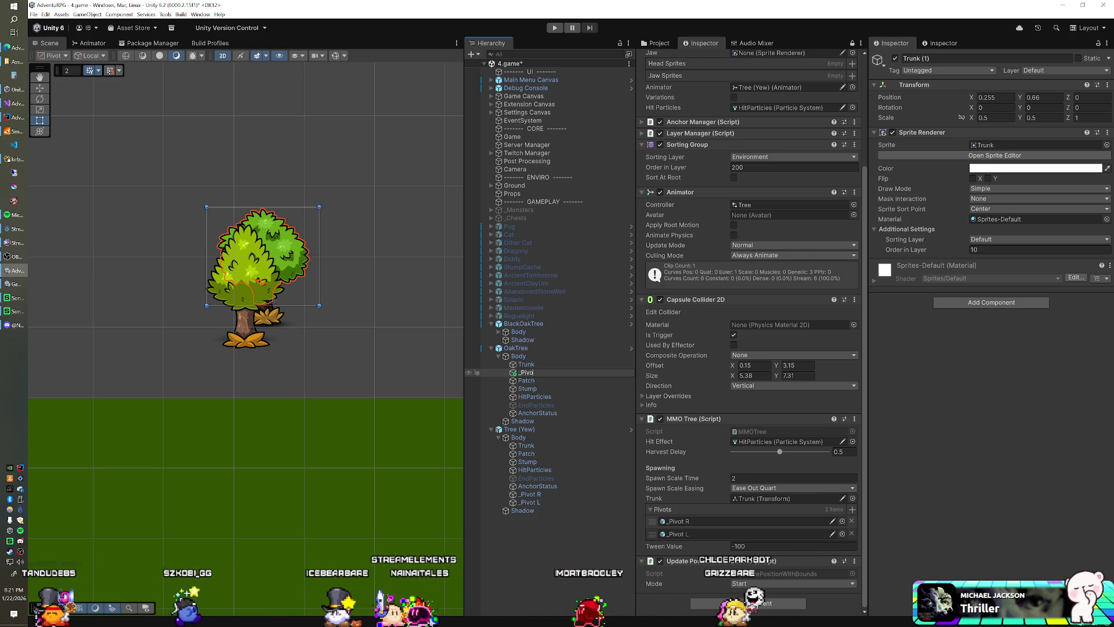
{"action": "type", "text": "t R"}
{"action": "key", "text": "Return"}
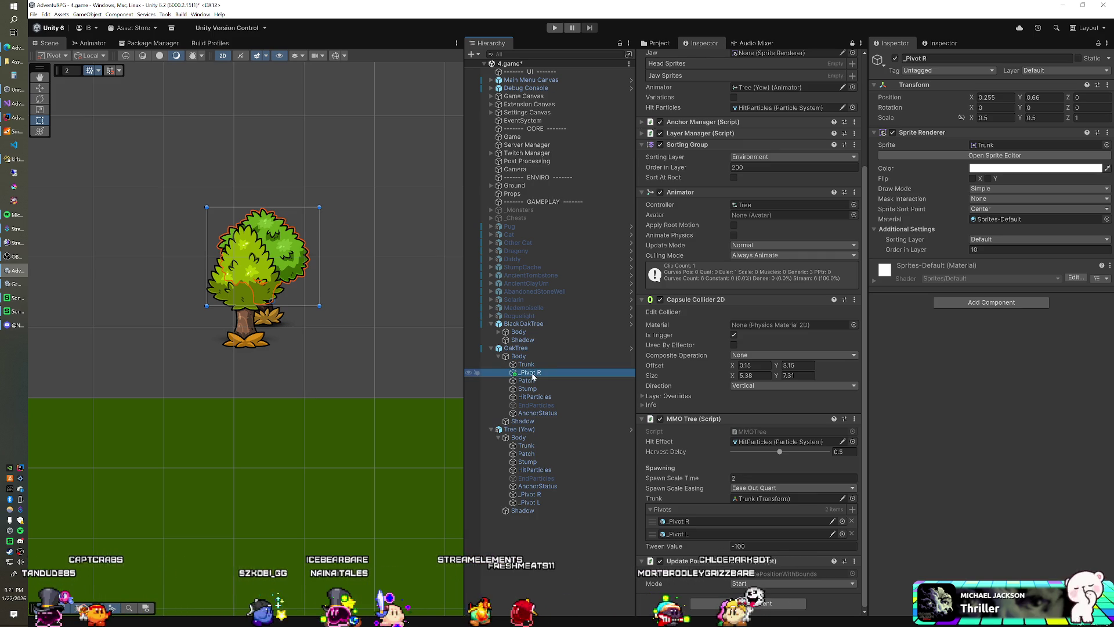
{"action": "key", "text": "ctrl+d"}
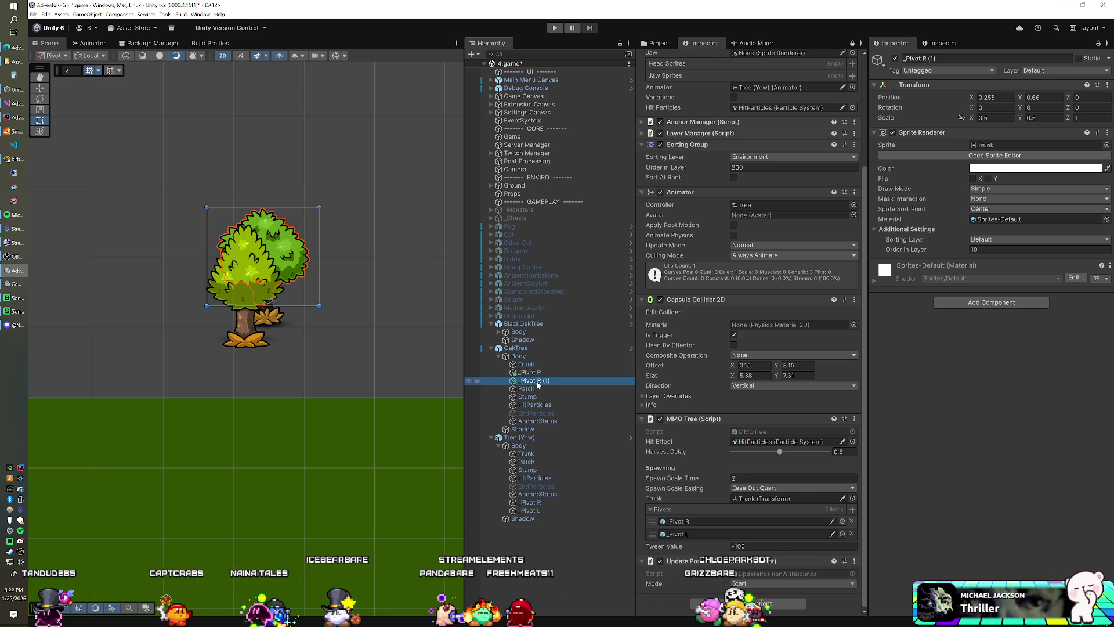
{"action": "type", "text": "L"}
{"action": "key", "text": "Return"}
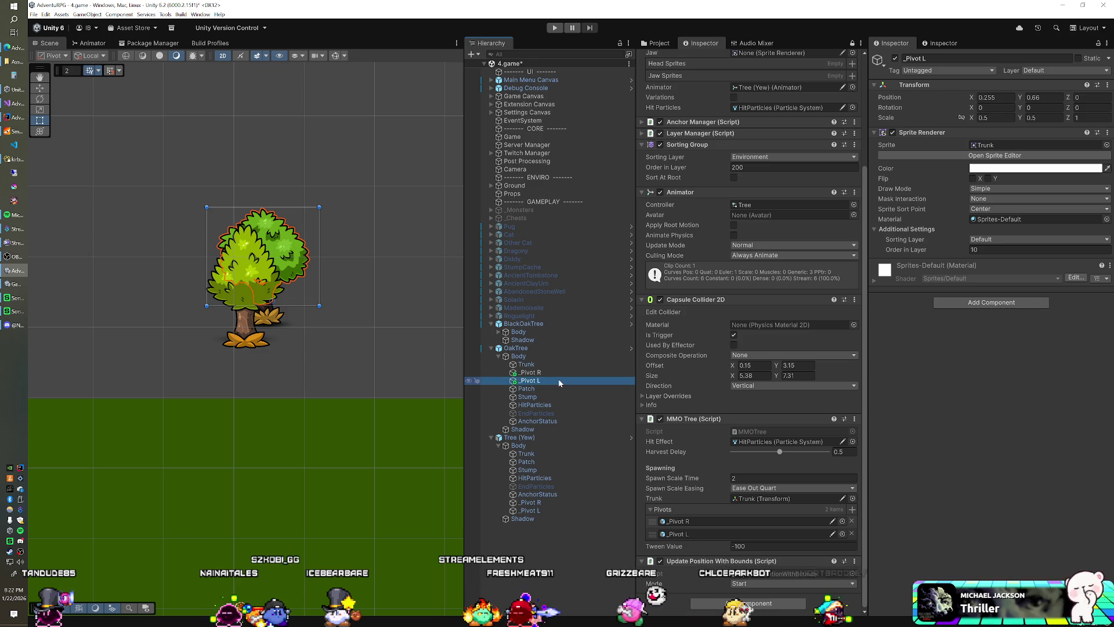
{"action": "left_click", "coordinate": [979, 97]}
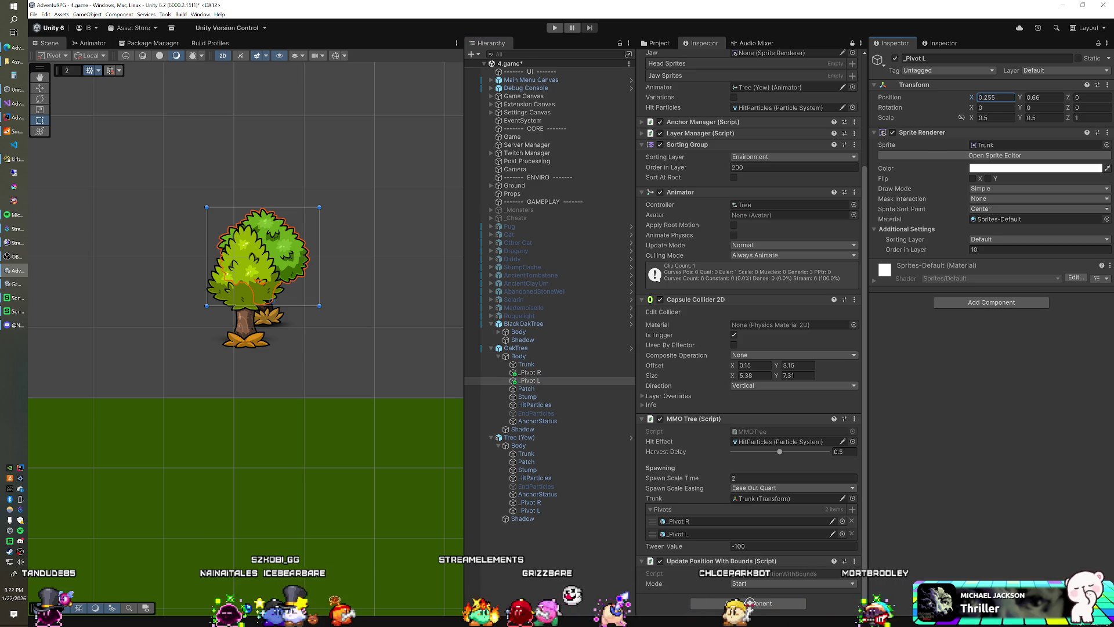
{"action": "type", "text": "-"}
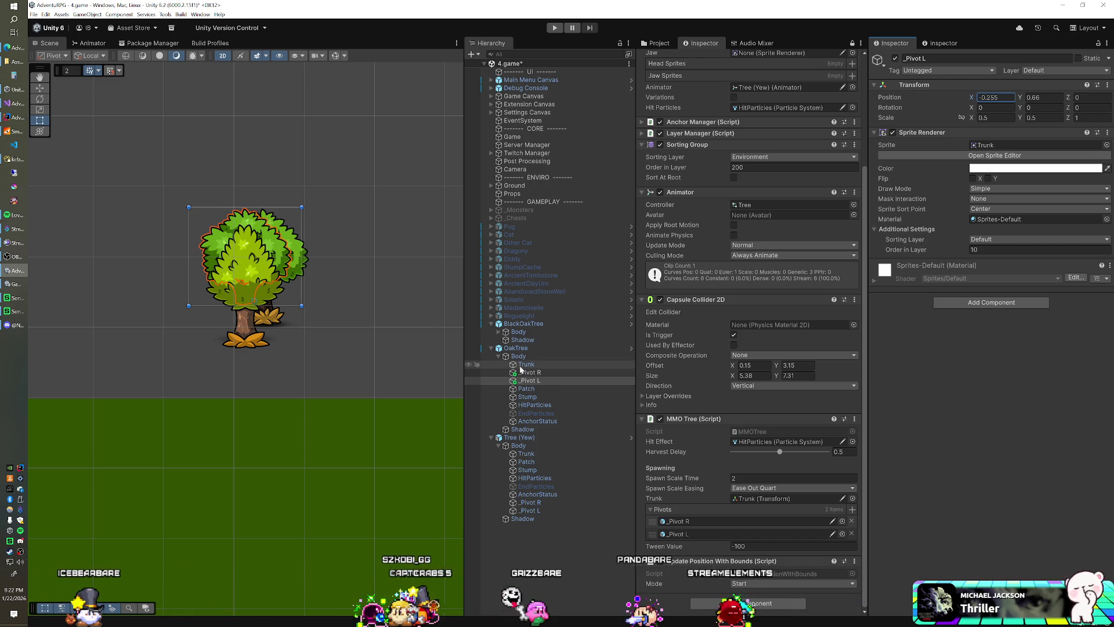
Move both pivots to the end of OakTree's Body children, after AnchorStatus
{"action": "left_click", "coordinate": [532, 373], "text": "ctrl"}
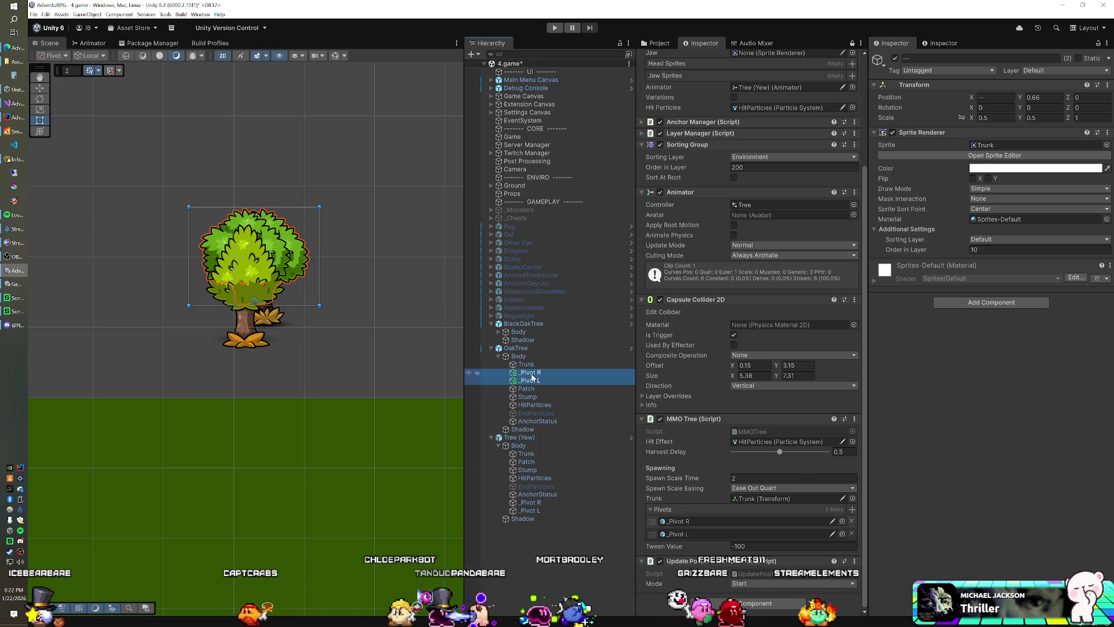
{"action": "left_click_drag", "start_coordinate": [530, 382], "coordinate": [552, 356]}
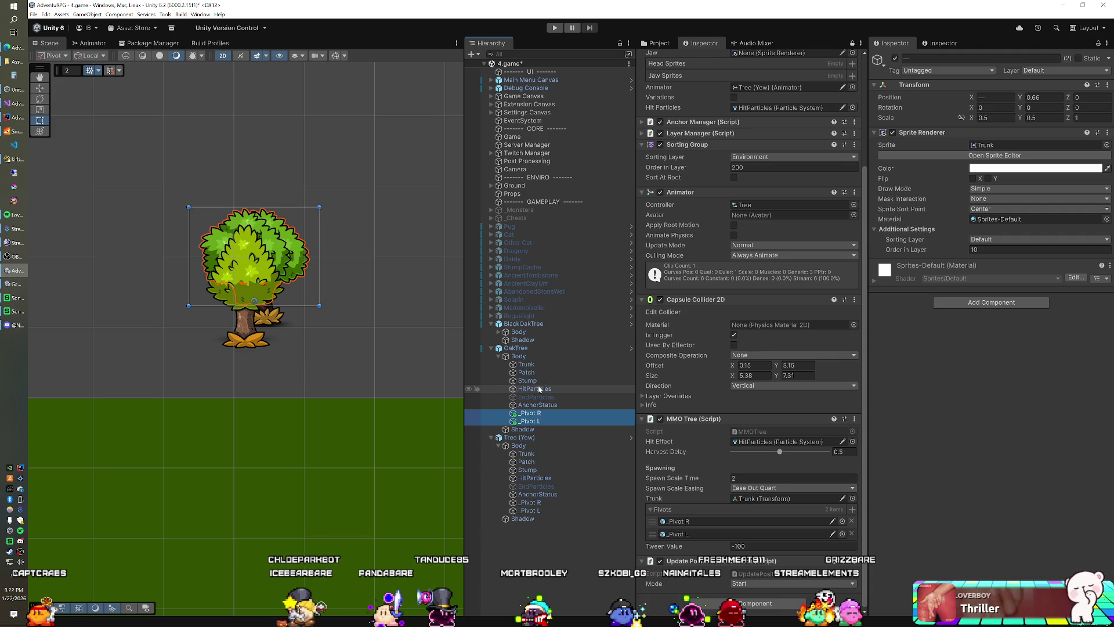
{"action": "left_click", "coordinate": [531, 348]}
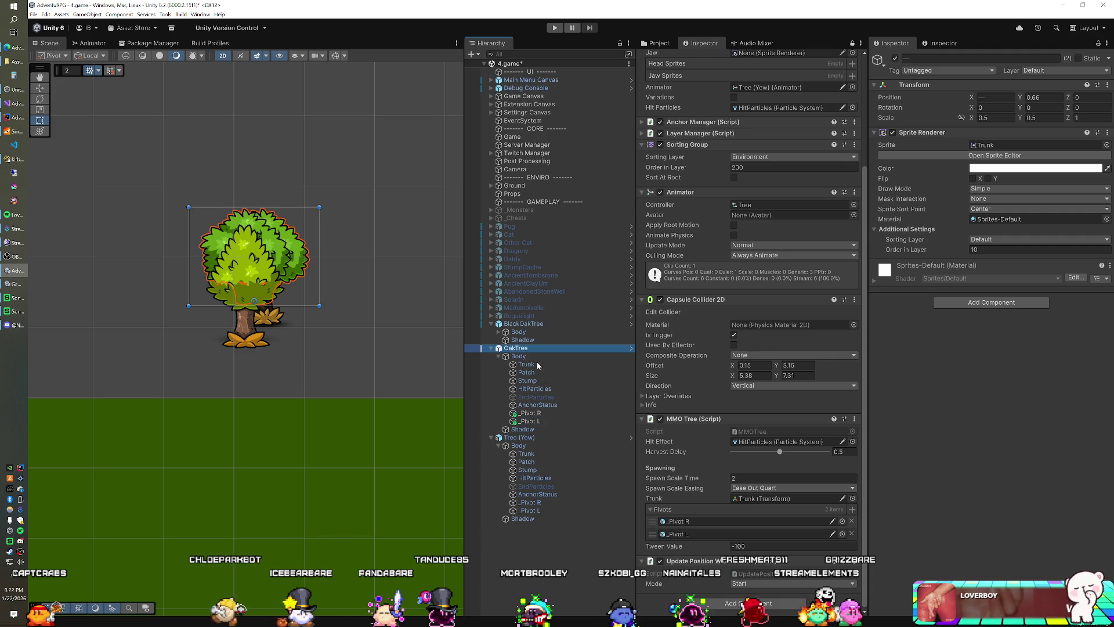
Add OakTree's _Pivot R and _Pivot L to the MMO Tree Pivots list
{"action": "scroll", "coordinate": [925, 392], "scroll_direction": "down", "scroll_amount": 3}
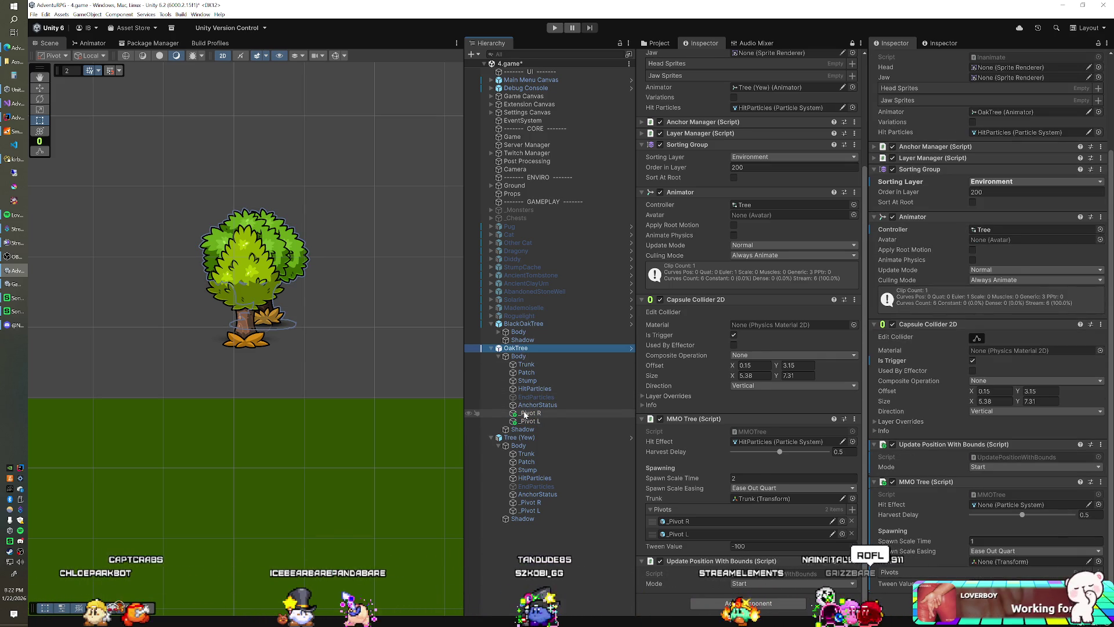
{"action": "left_click", "coordinate": [524, 439]}
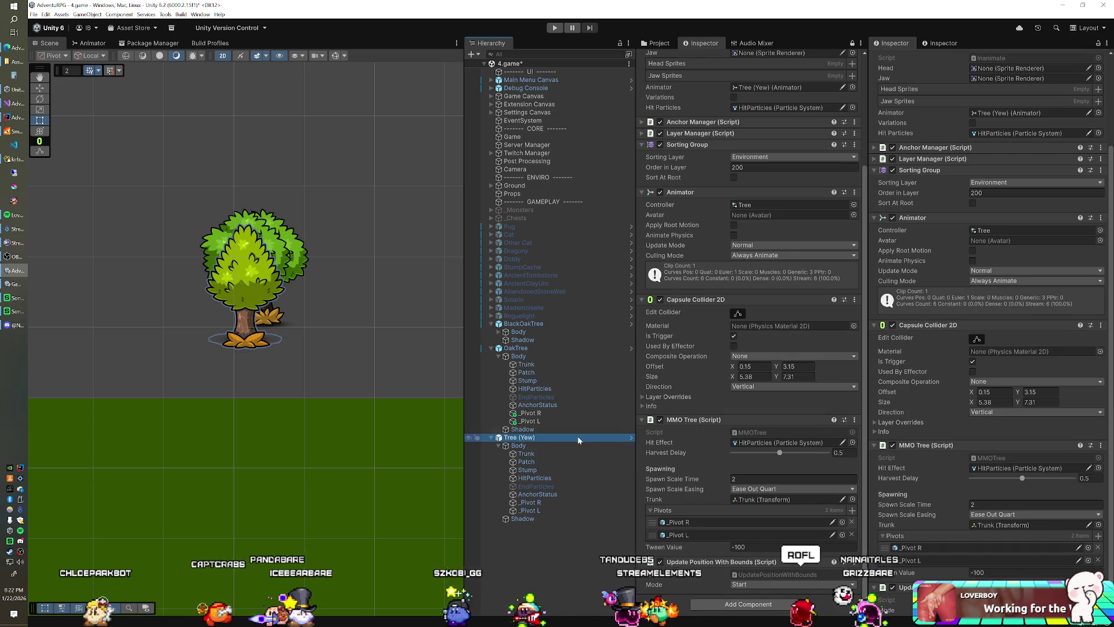
{"action": "left_click", "coordinate": [520, 357]}
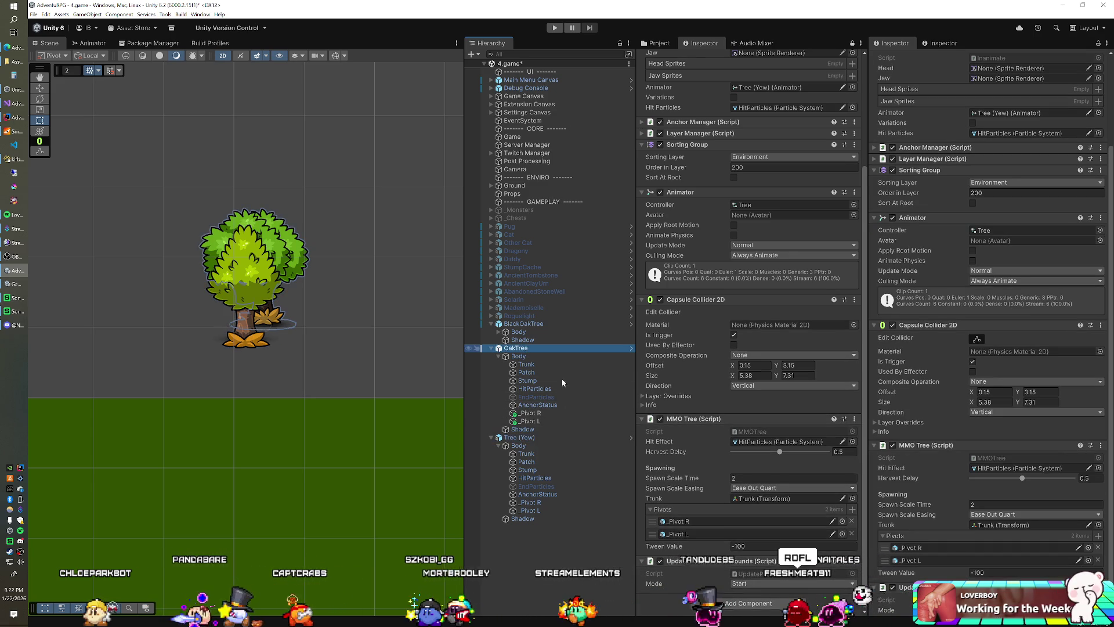
{"action": "left_click", "coordinate": [545, 413]}
{"action": "left_click_drag", "start_coordinate": [545, 416], "coordinate": [901, 572]}
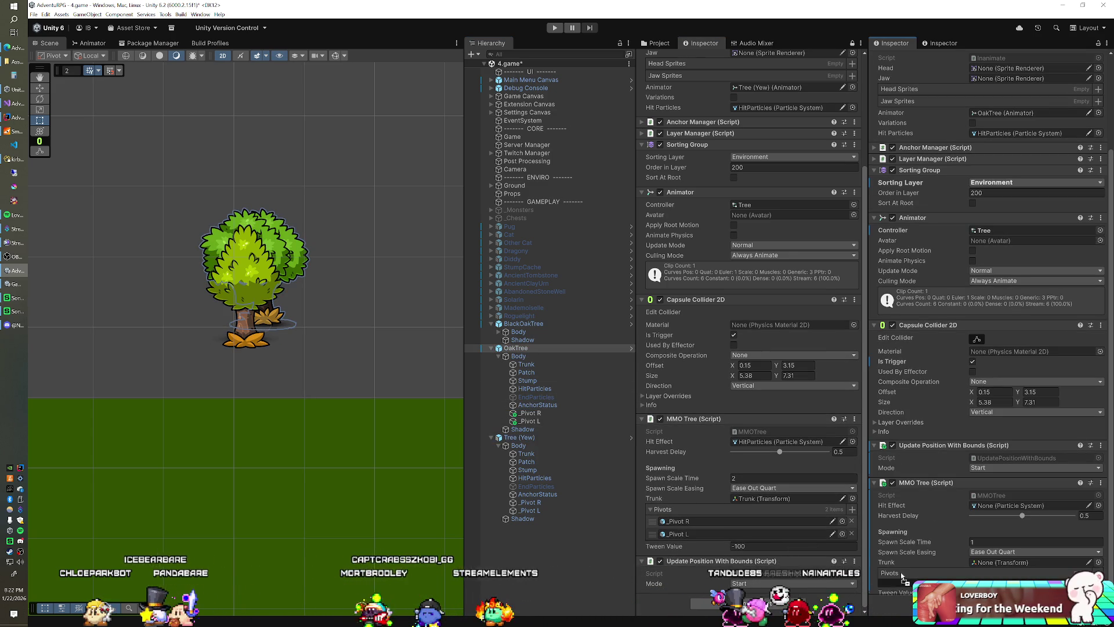
{"action": "left_click_drag", "start_coordinate": [532, 422], "coordinate": [899, 586]}
Assign OakTree's Trunk to the Trunk field and HitParticles to Hit Effect
{"action": "mouse_move", "coordinate": [526, 364]}
{"action": "left_mouse_down"}
{"action": "mouse_move", "coordinate": [534, 378]}
{"action": "mouse_move", "coordinate": [969, 506]}
{"action": "left_mouse_up"}
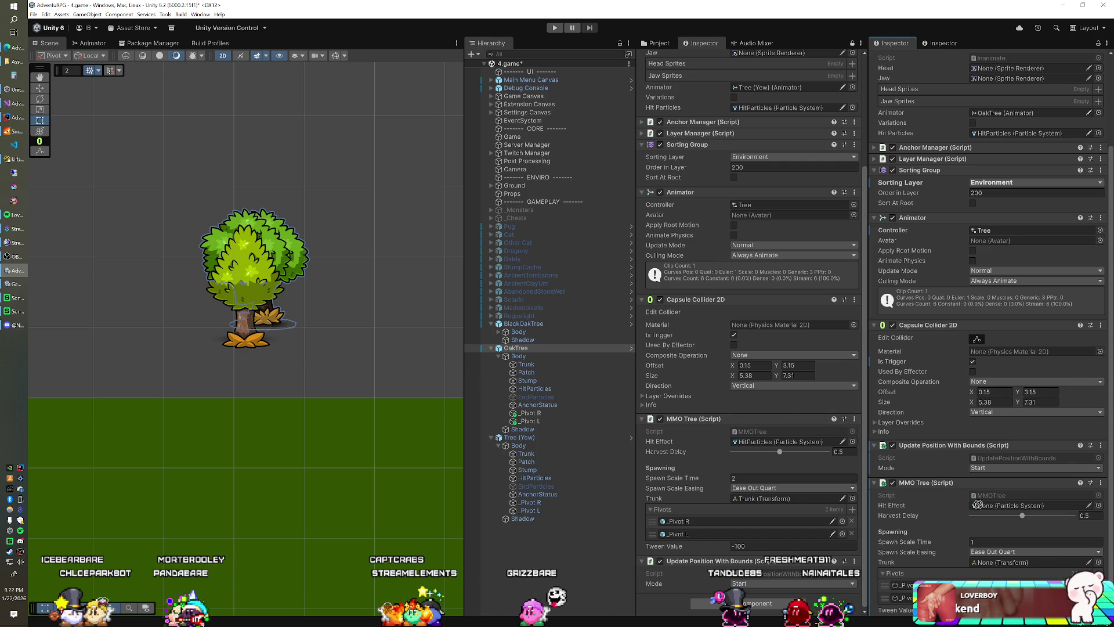
{"action": "left_click_drag", "start_coordinate": [960, 516], "coordinate": [985, 564]}
{"action": "scroll", "coordinate": [922, 494], "scroll_direction": "down", "scroll_amount": 1}
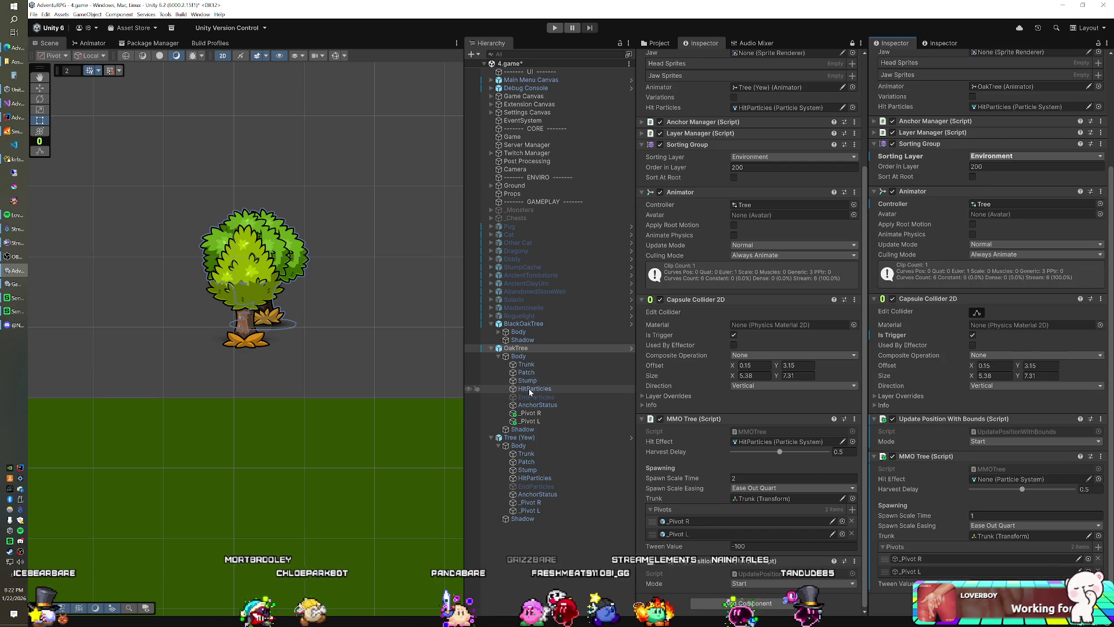
{"action": "mouse_move", "coordinate": [534, 388]}
{"action": "left_mouse_down"}
{"action": "mouse_move", "coordinate": [965, 462]}
{"action": "mouse_move", "coordinate": [999, 484]}
{"action": "left_mouse_up"}
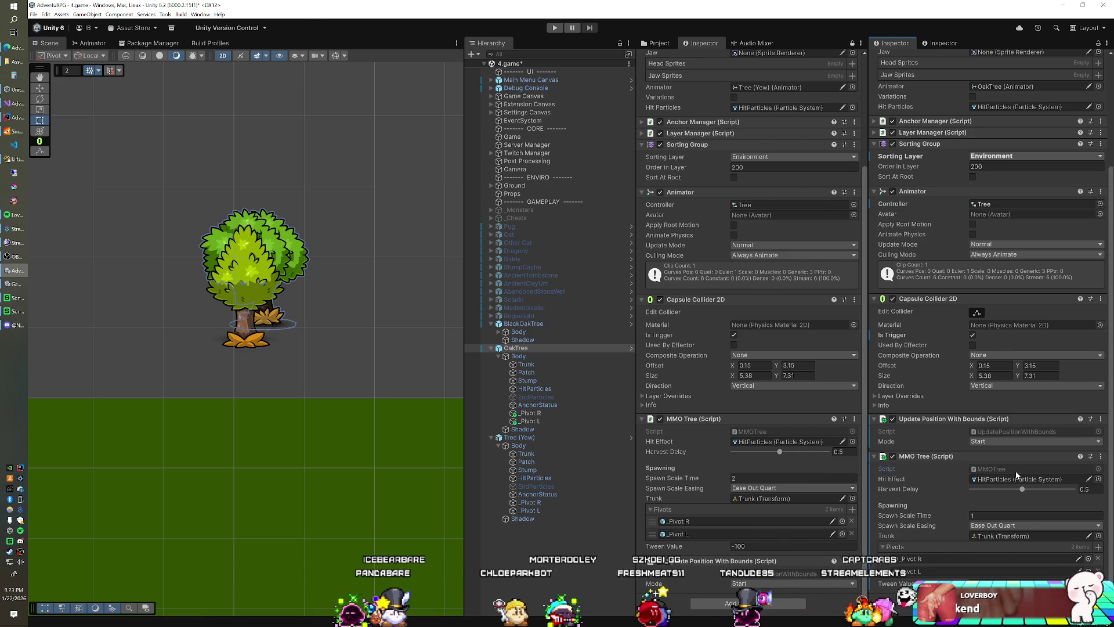
{"action": "double_click", "coordinate": [1016, 472]}
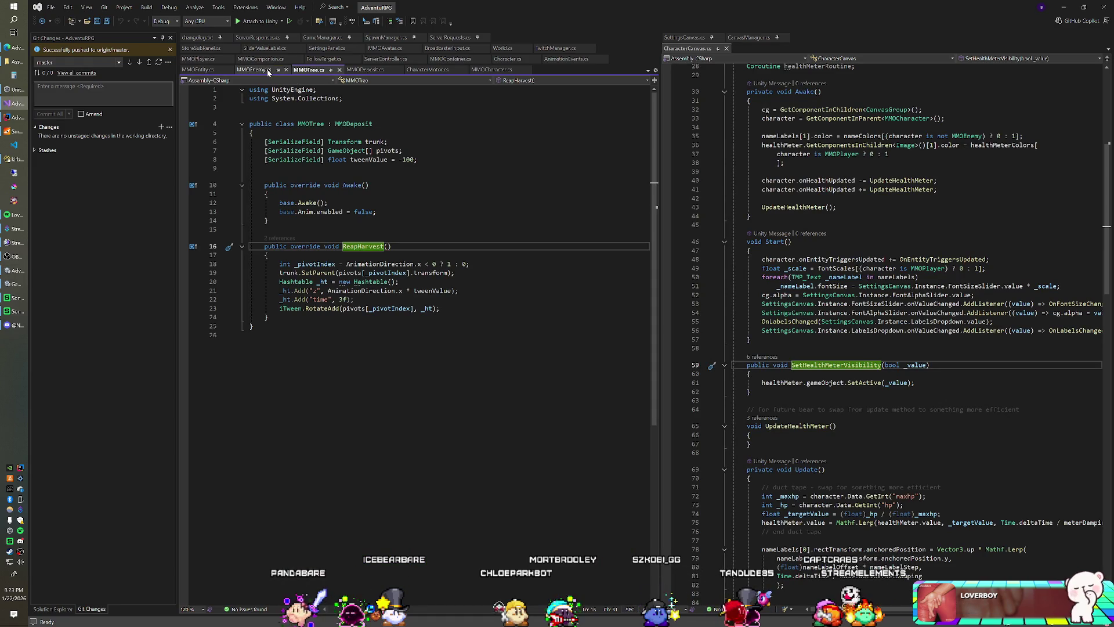
Change spawnScaleTime's default from 1f to 2.5f in MMODeposit.cs and save the script
{"action": "left_click", "coordinate": [202, 69]}
{"action": "scroll", "coordinate": [407, 290], "scroll_direction": "up", "scroll_amount": 15}
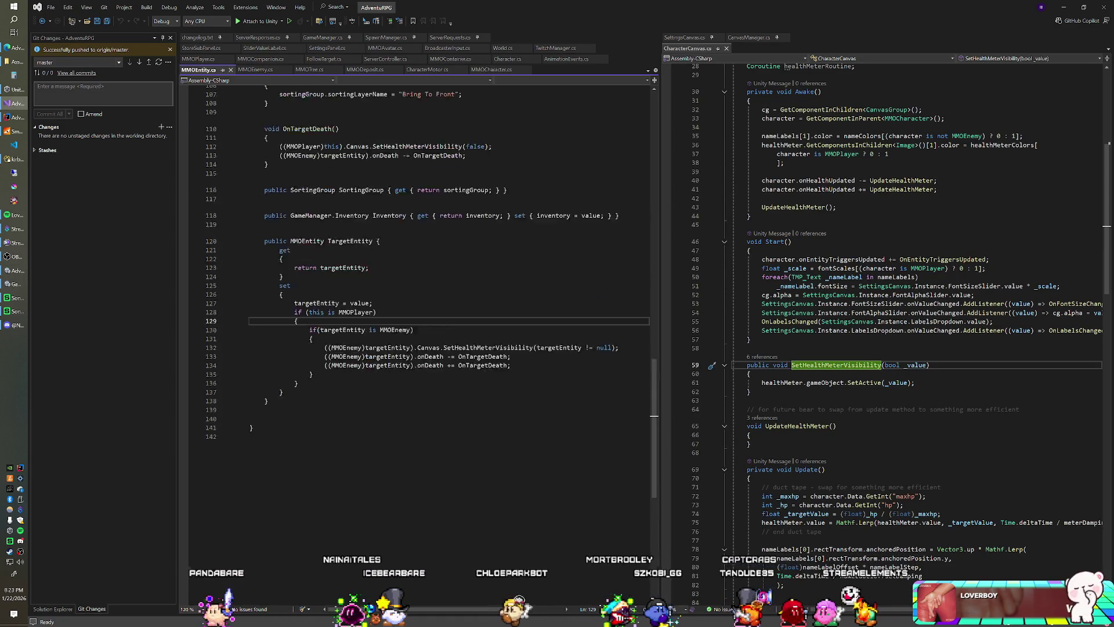
{"action": "scroll", "coordinate": [406, 290], "scroll_direction": "up", "scroll_amount": 17}
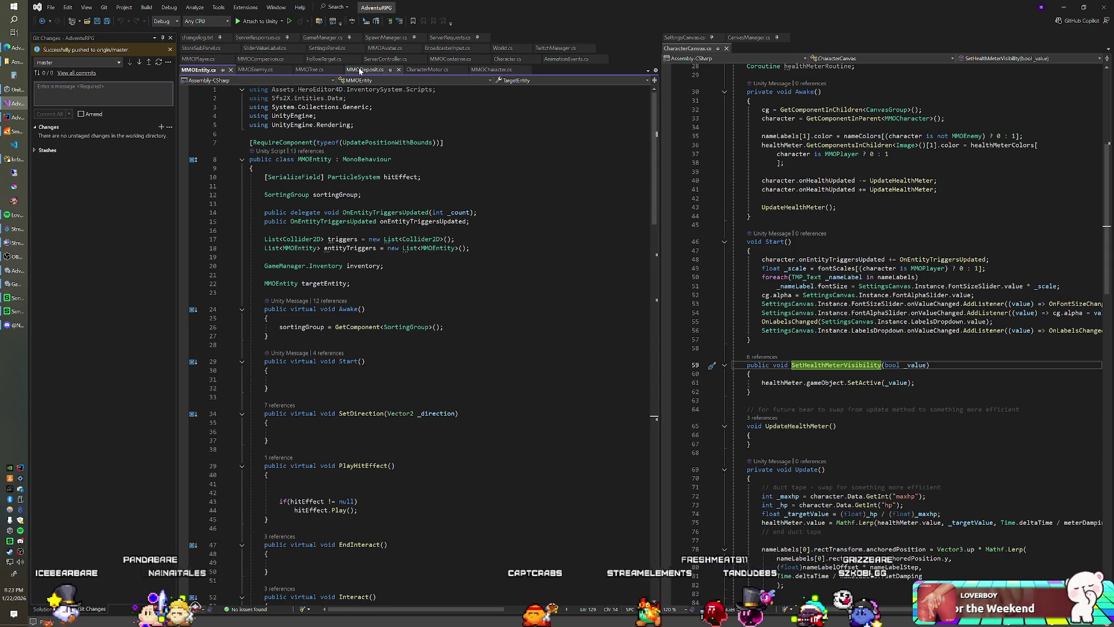
{"action": "left_click", "coordinate": [364, 70]}
{"action": "left_click", "coordinate": [416, 212]}
{"action": "key", "text": "BackSpace"}
{"action": "type", "text": "2.5f;"}
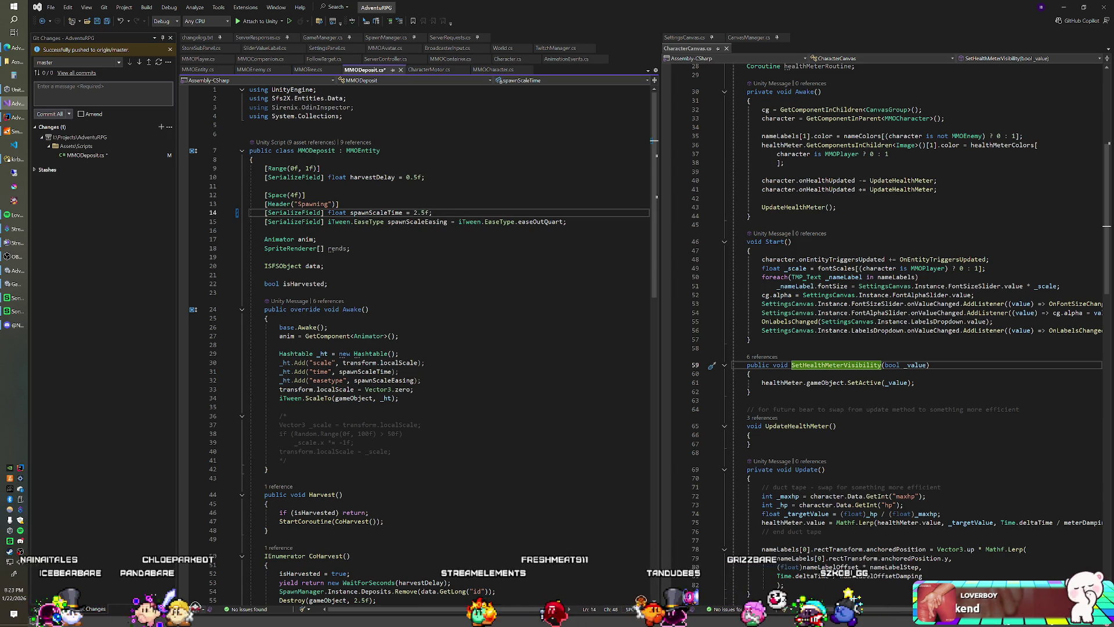
{"action": "key", "text": "ctrl+s"}
{"action": "key", "text": "alt+Tab"}
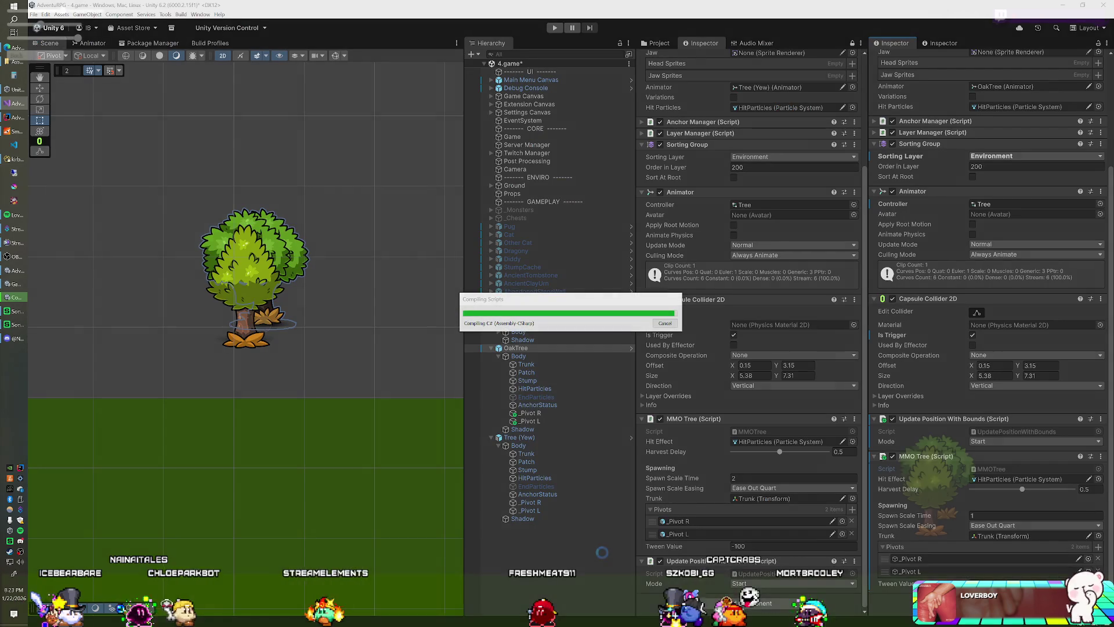
Check the game client, let Unity recompile, then enter 2.5 as OakTree's spawn scale time
{"action": "key", "text": "alt+Tab"}
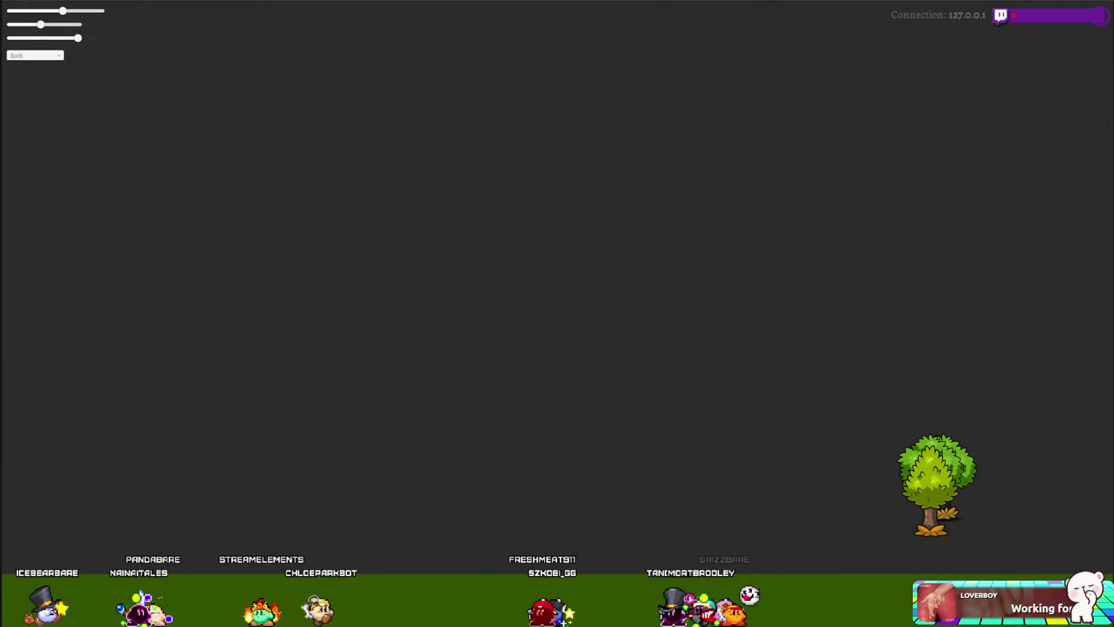
{"action": "key", "text": "alt+Tab"}
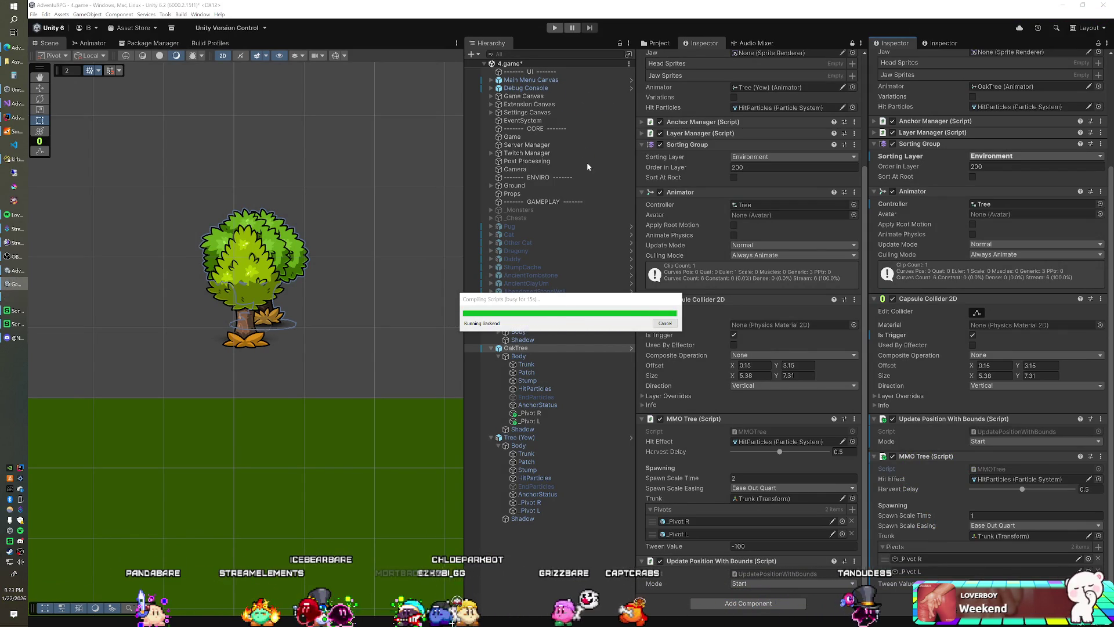
{"action": "scroll", "coordinate": [944, 518], "scroll_direction": "down", "scroll_amount": 1}
{"action": "left_click", "coordinate": [986, 515]}
{"action": "type", "text": "2"}
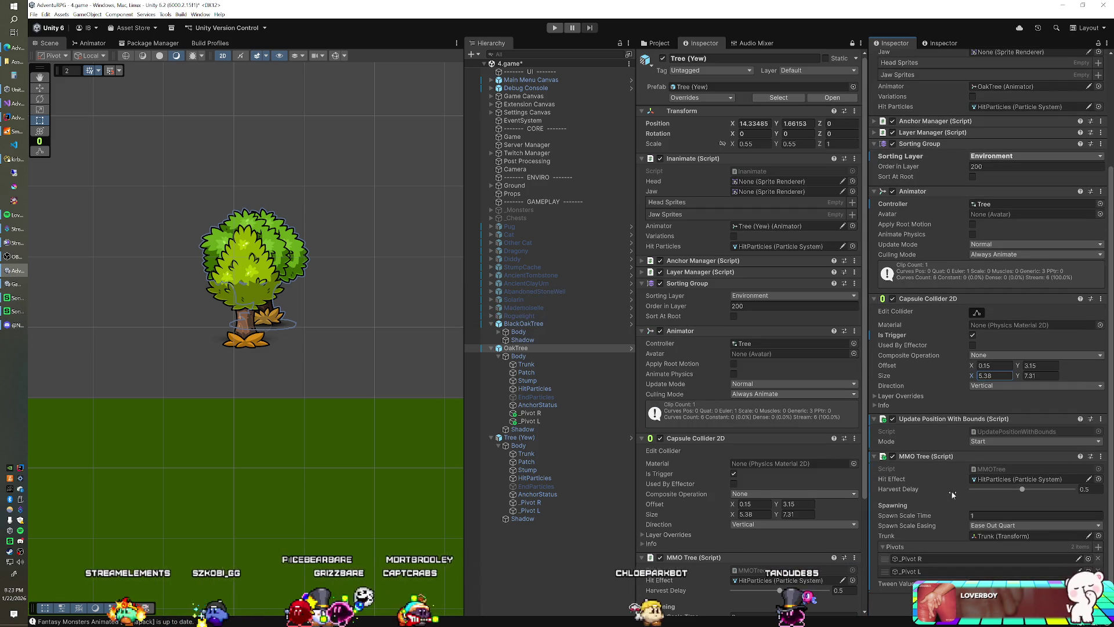
{"action": "type", "text": ".5"}
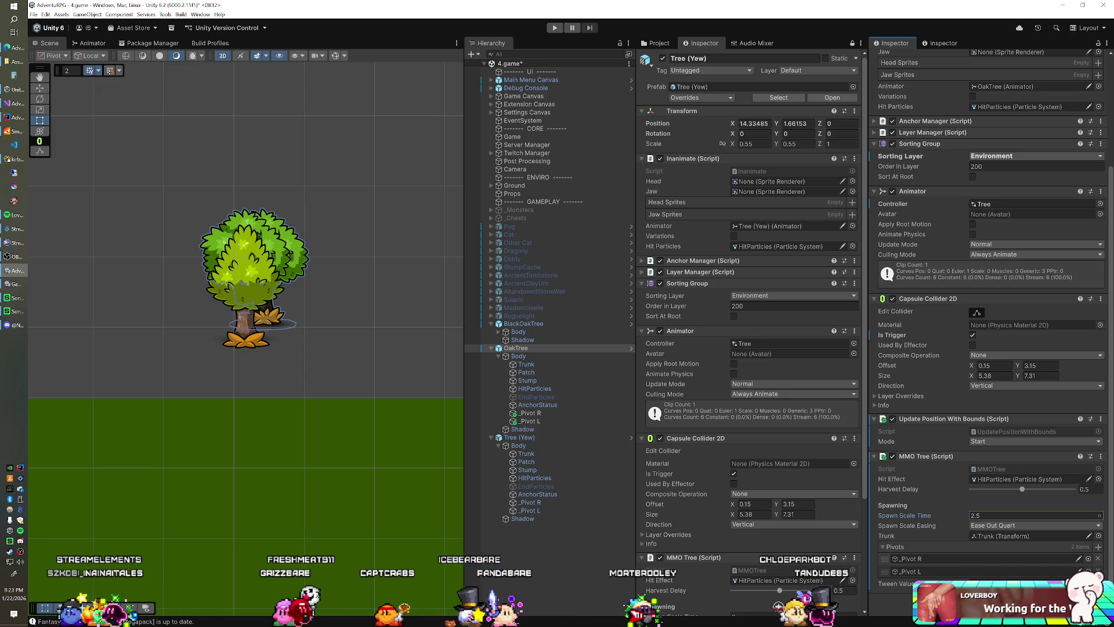
Compare OakTree's layer and MMO Tree settings with Tree (Yew), then expand BlackOakTree's Body
{"action": "scroll", "coordinate": [757, 470], "scroll_direction": "down", "scroll_amount": 4}
{"action": "scroll", "coordinate": [757, 470], "scroll_direction": "down", "scroll_amount": 1}
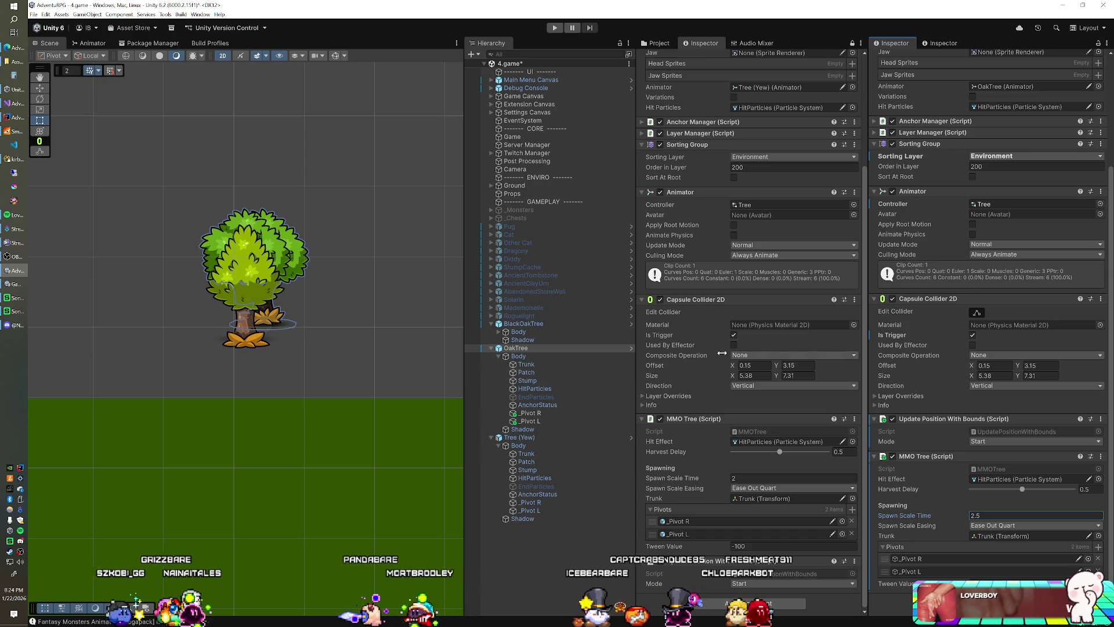
{"action": "scroll", "coordinate": [1040, 78], "scroll_direction": "up", "scroll_amount": 5}
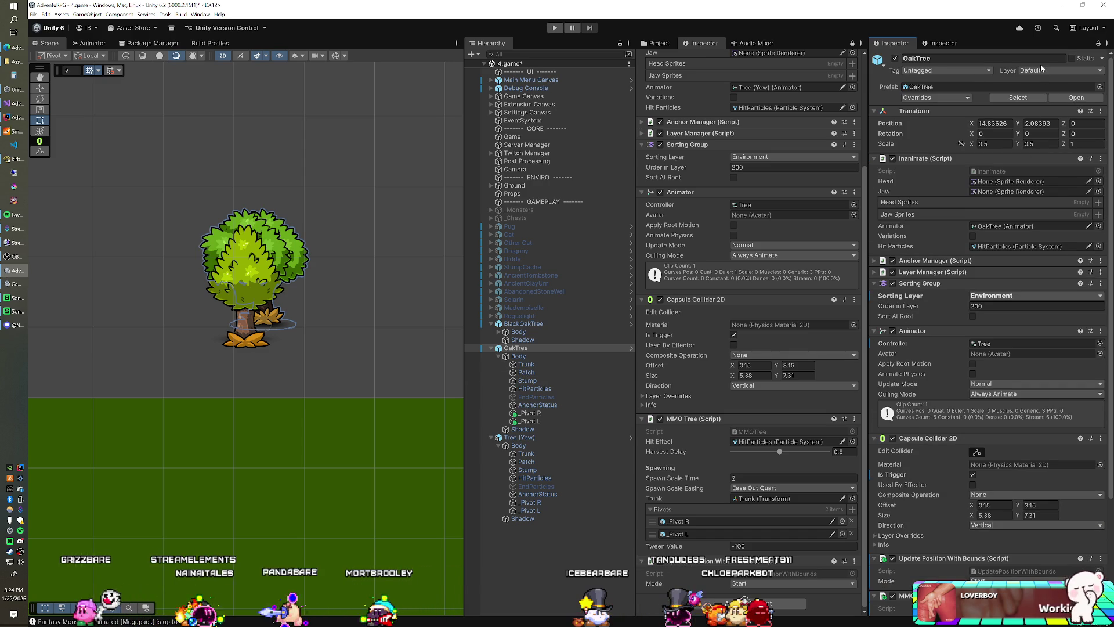
{"action": "left_click", "coordinate": [1040, 71]}
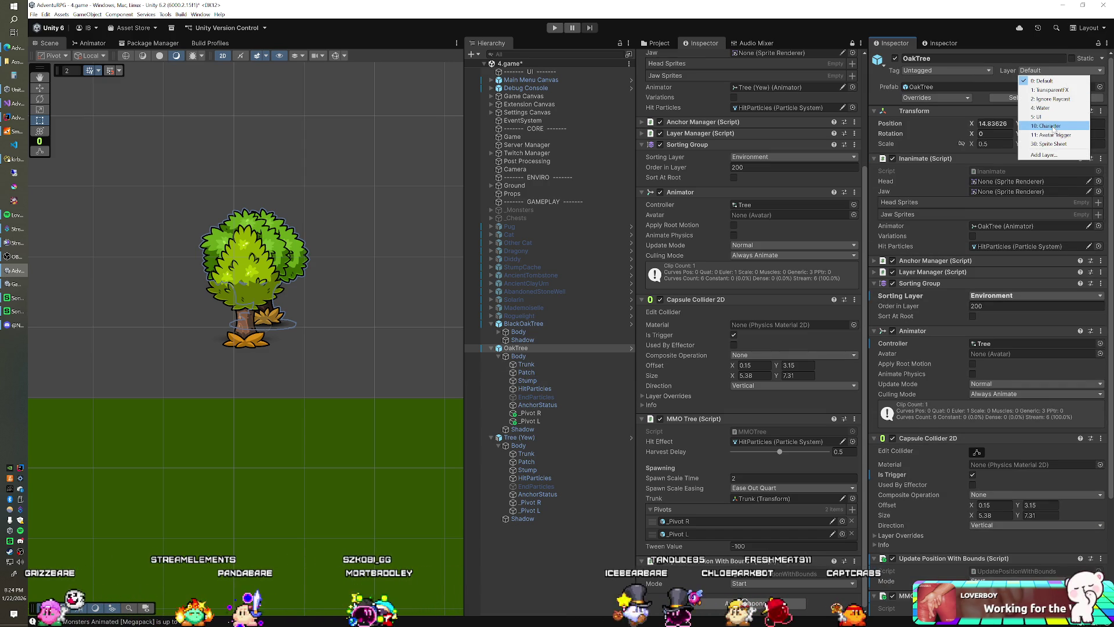
{"action": "left_click", "coordinate": [510, 438]}
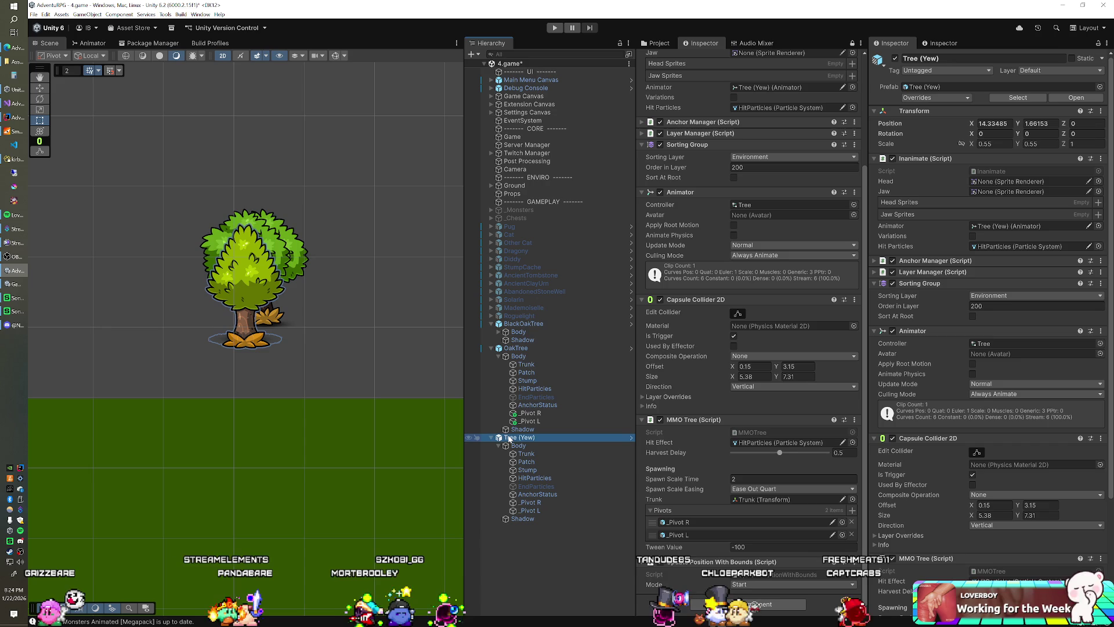
{"action": "left_click", "coordinate": [516, 348]}
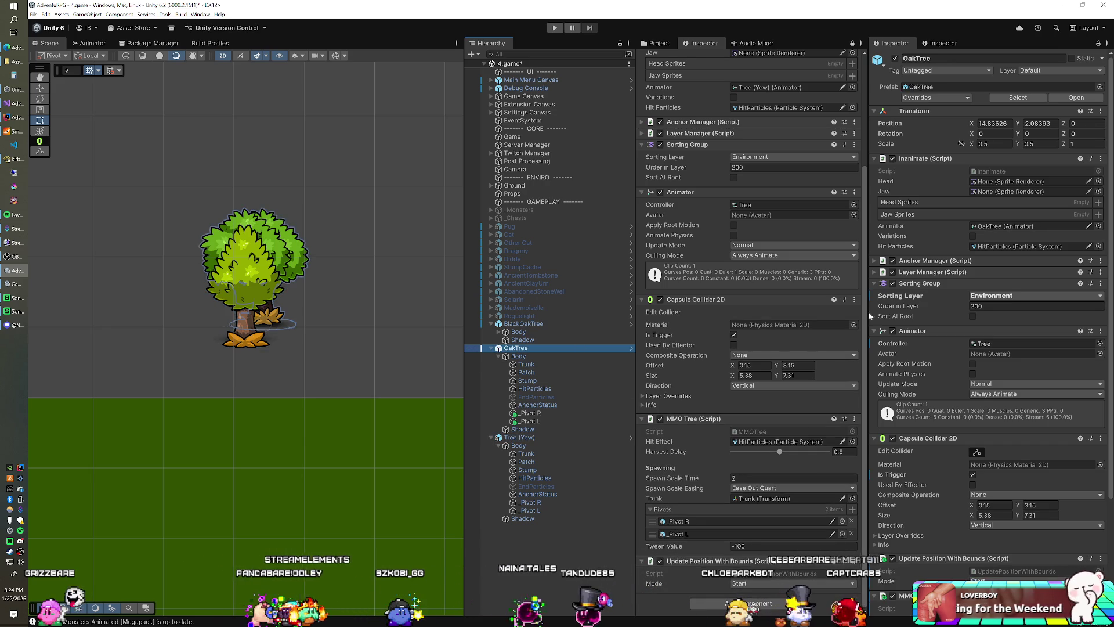
{"action": "scroll", "coordinate": [934, 324], "scroll_direction": "down", "scroll_amount": 4}
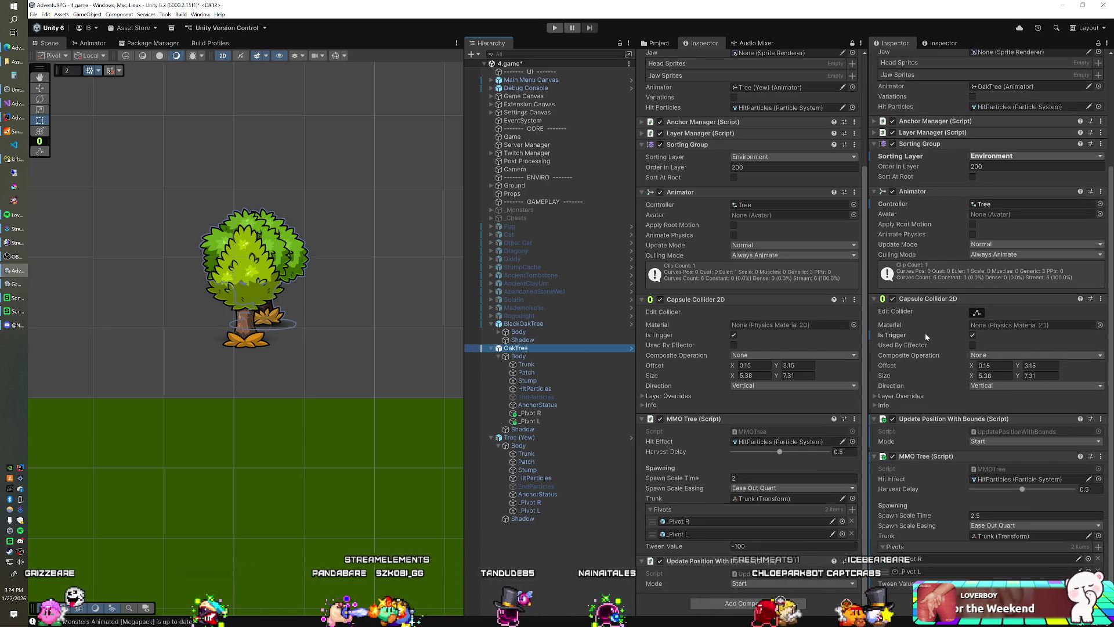
{"action": "scroll", "coordinate": [925, 332], "scroll_direction": "up", "scroll_amount": 2}
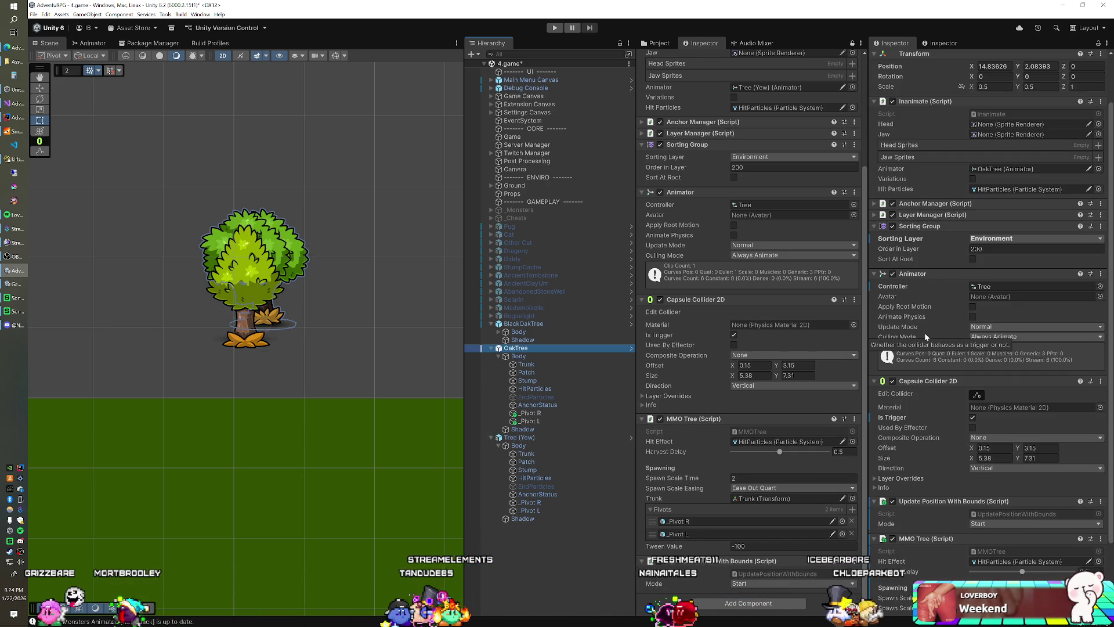
{"action": "scroll", "coordinate": [924, 333], "scroll_direction": "up", "scroll_amount": 2}
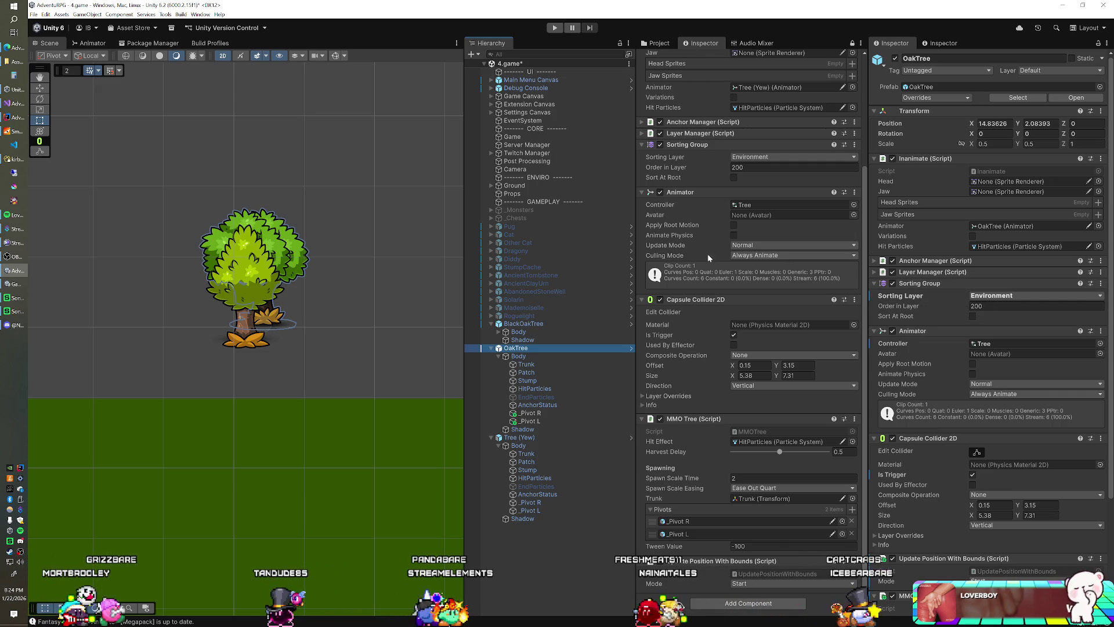
{"action": "left_click", "coordinate": [498, 333]}
Create an empty _Pivot R object and move it under BlackOakTree's Body
{"action": "left_click", "coordinate": [529, 340]}
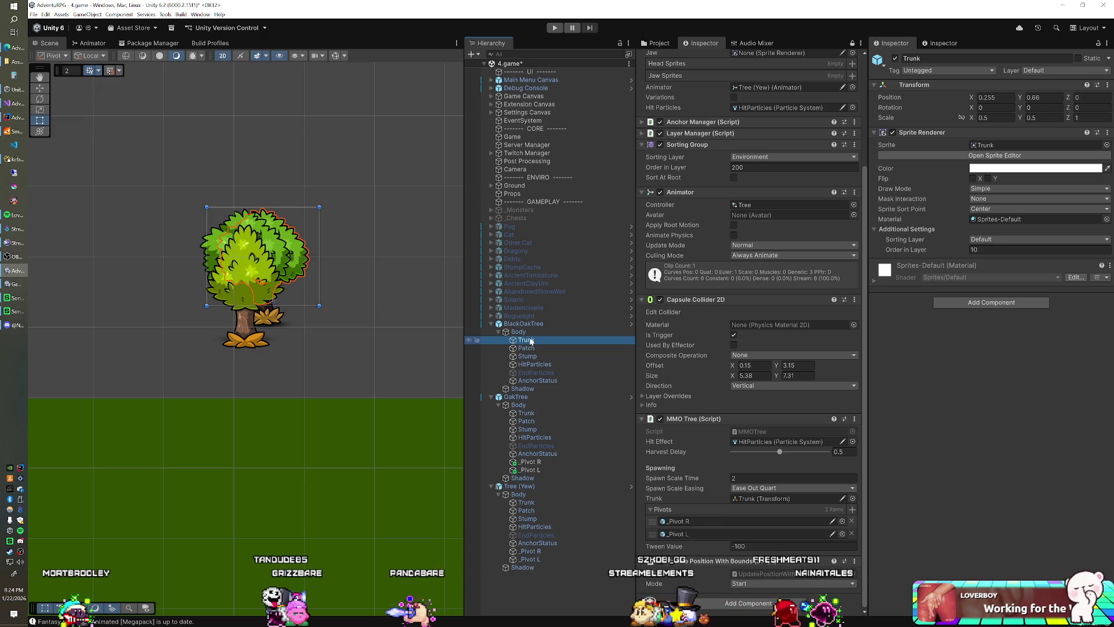
{"action": "right_click", "coordinate": [530, 341]}
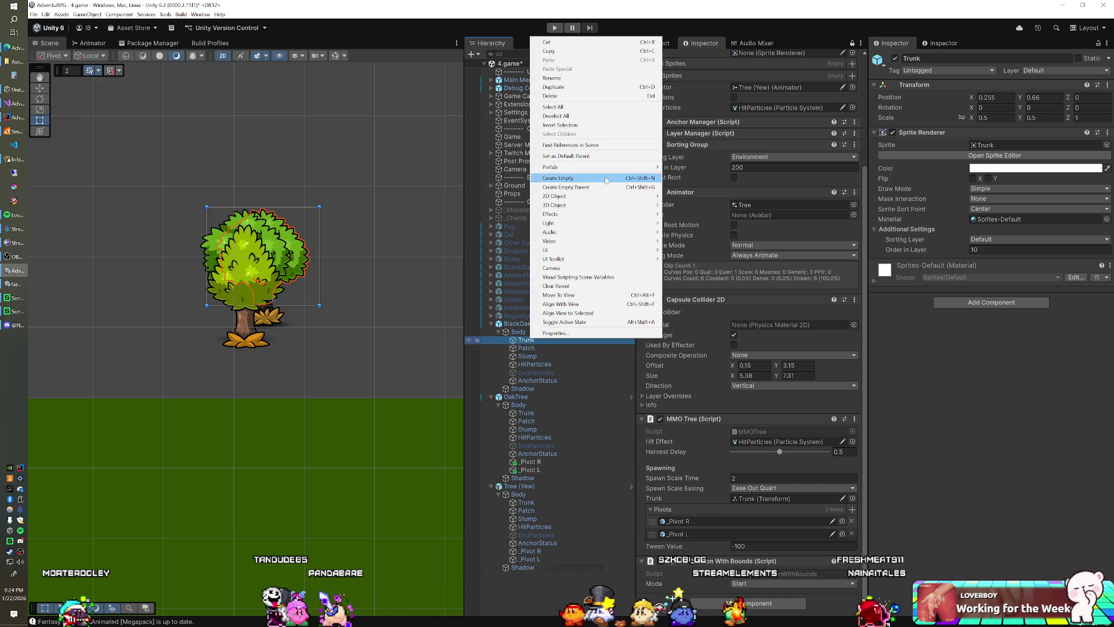
{"action": "left_click", "coordinate": [580, 177]}
{"action": "type", "text": "_"}
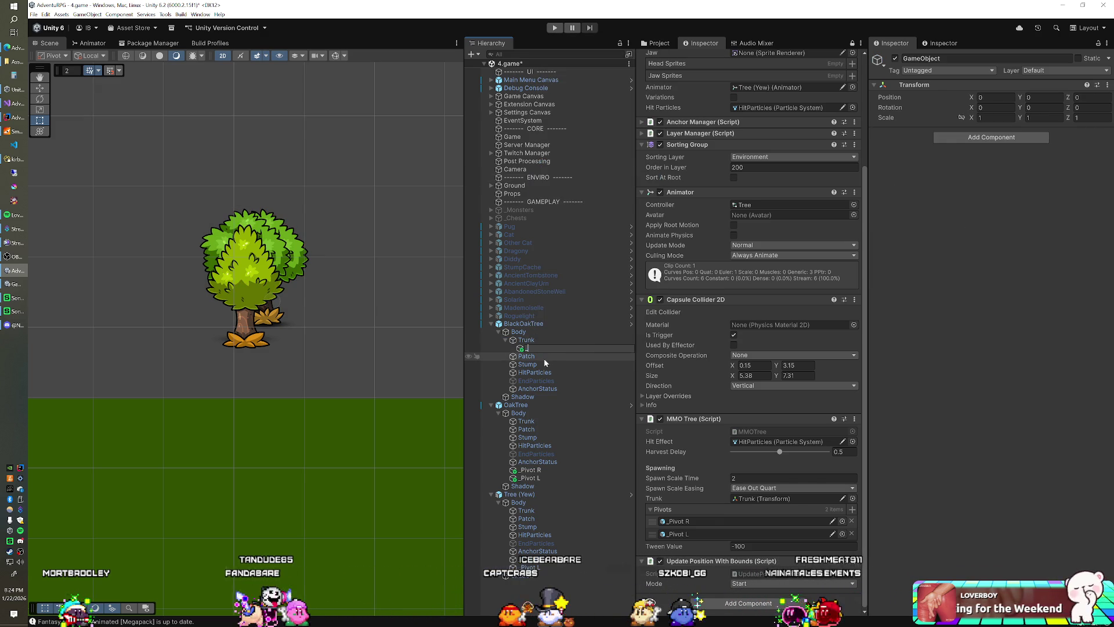
{"action": "type", "text": "Pivot R"}
{"action": "key", "text": "Return"}
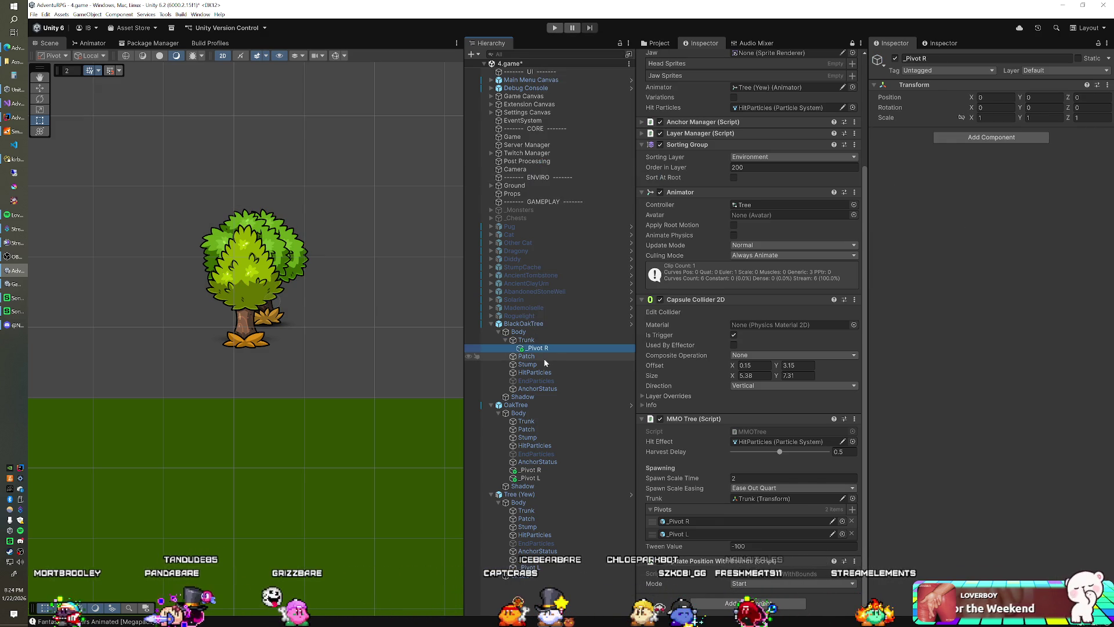
{"action": "left_click_drag", "start_coordinate": [540, 350], "coordinate": [525, 335]}
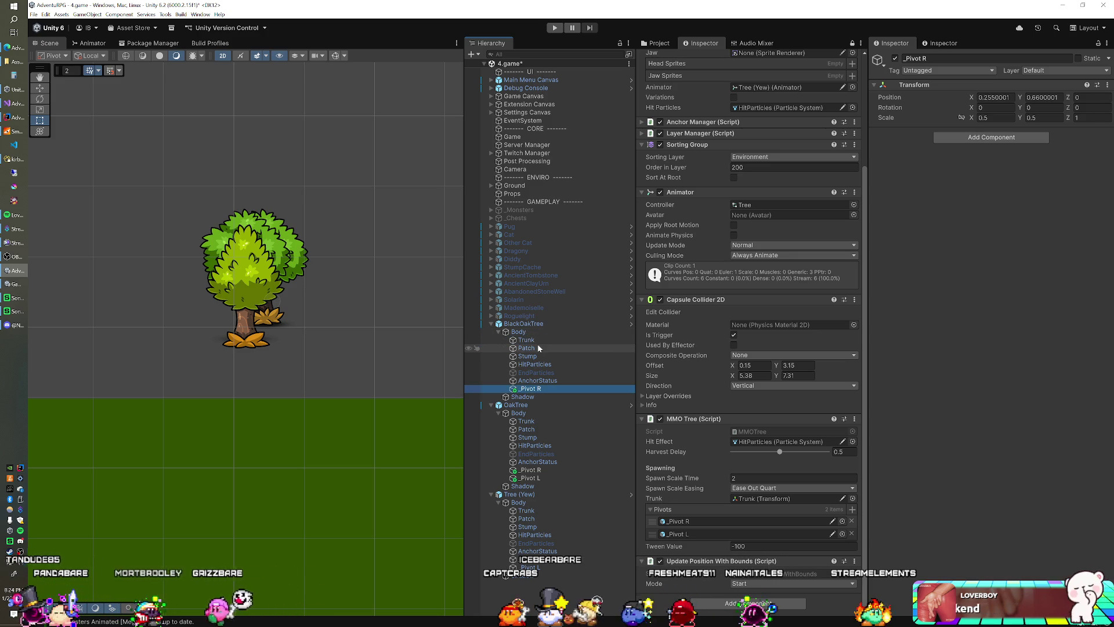
Duplicate BlackOakTree's _Pivot R as _Pivot L and set its X position to -0.255
{"action": "left_click", "coordinate": [528, 422]}
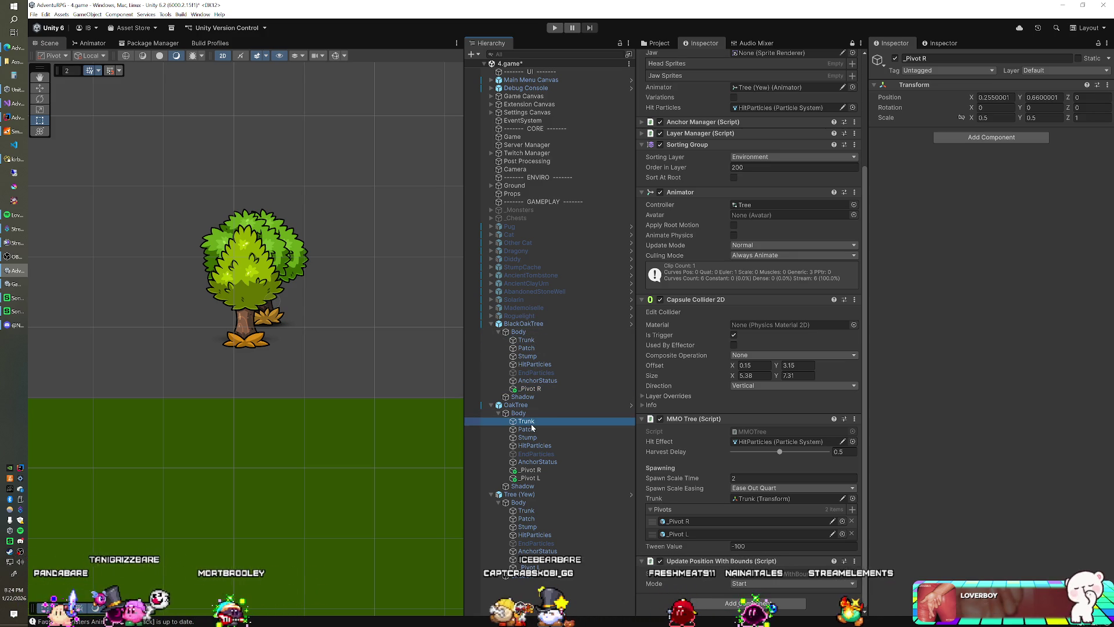
{"action": "left_click", "coordinate": [534, 471]}
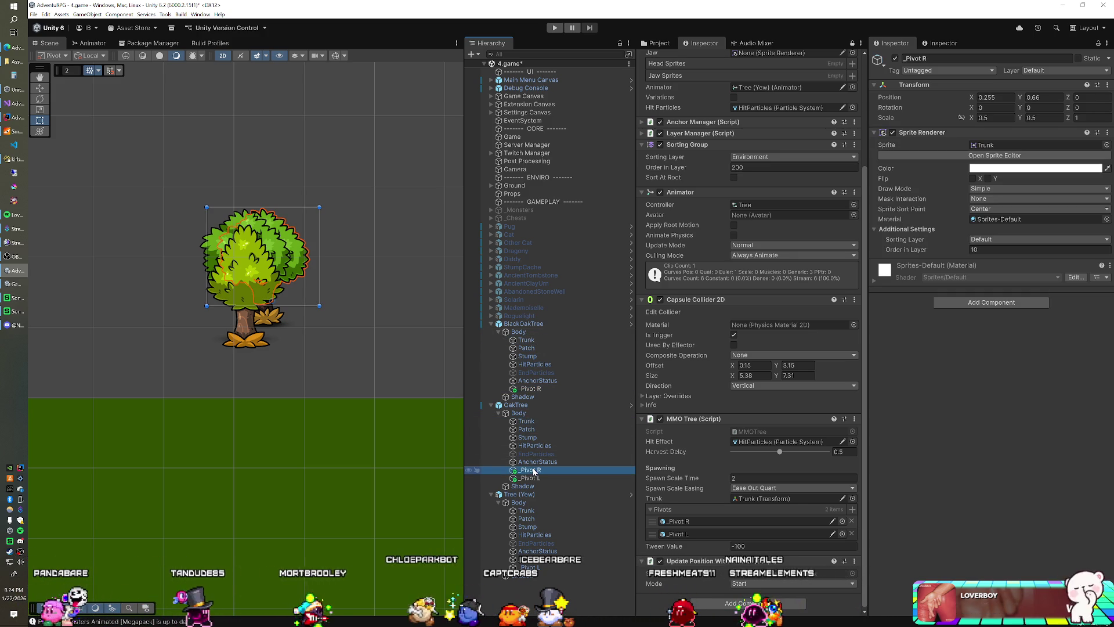
{"action": "left_click", "coordinate": [523, 389]}
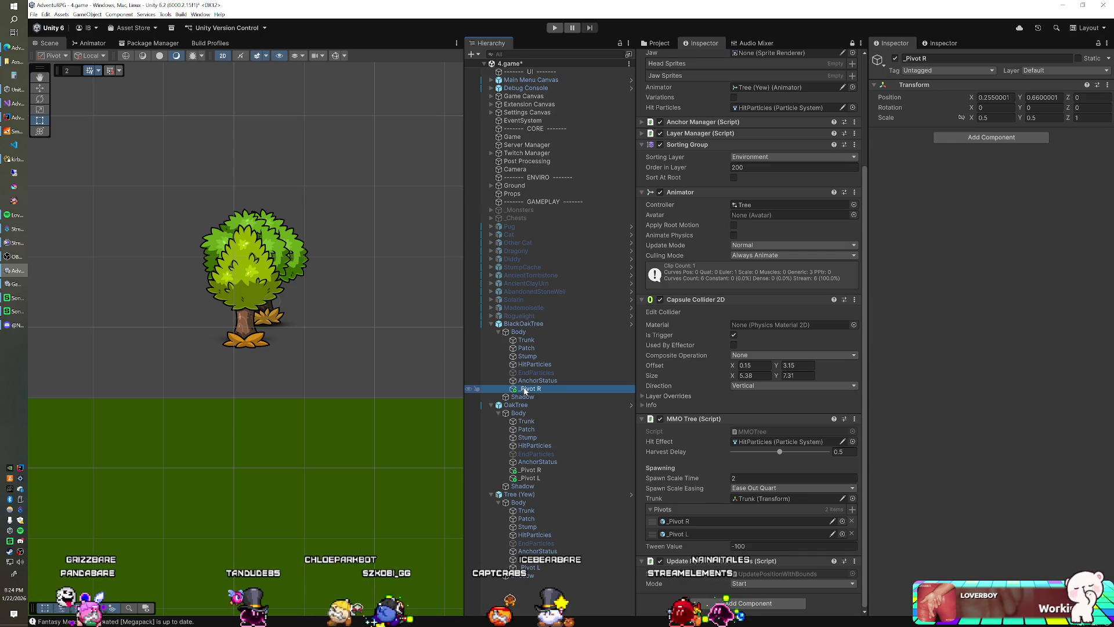
{"action": "key", "text": "ctrl+d"}
{"action": "left_click", "coordinate": [531, 397]}
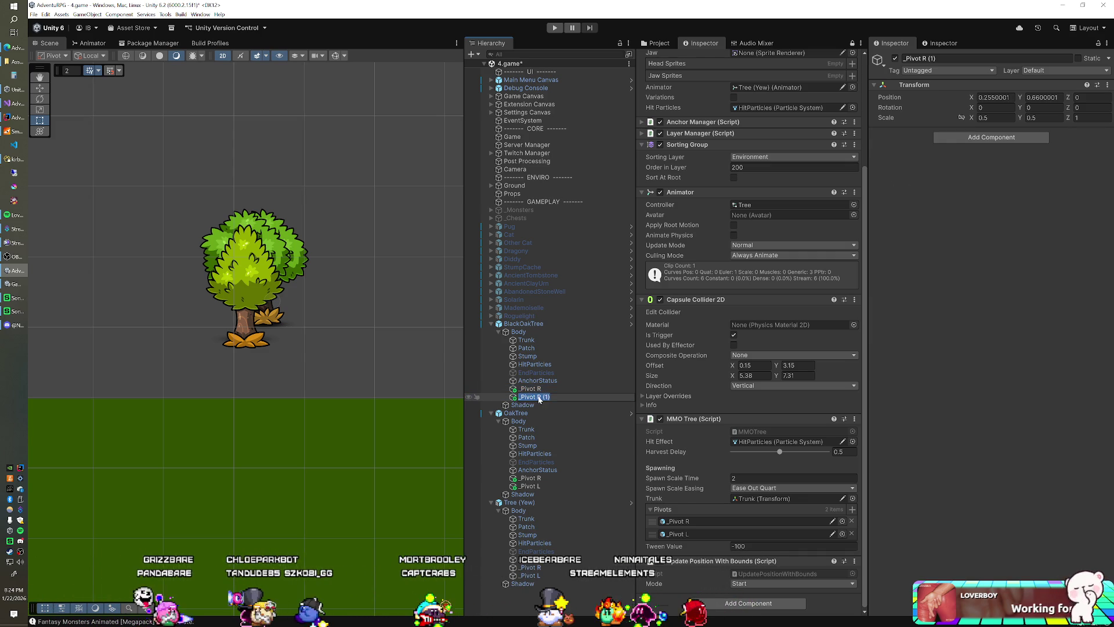
{"action": "type", "text": "L"}
{"action": "key", "text": "Return"}
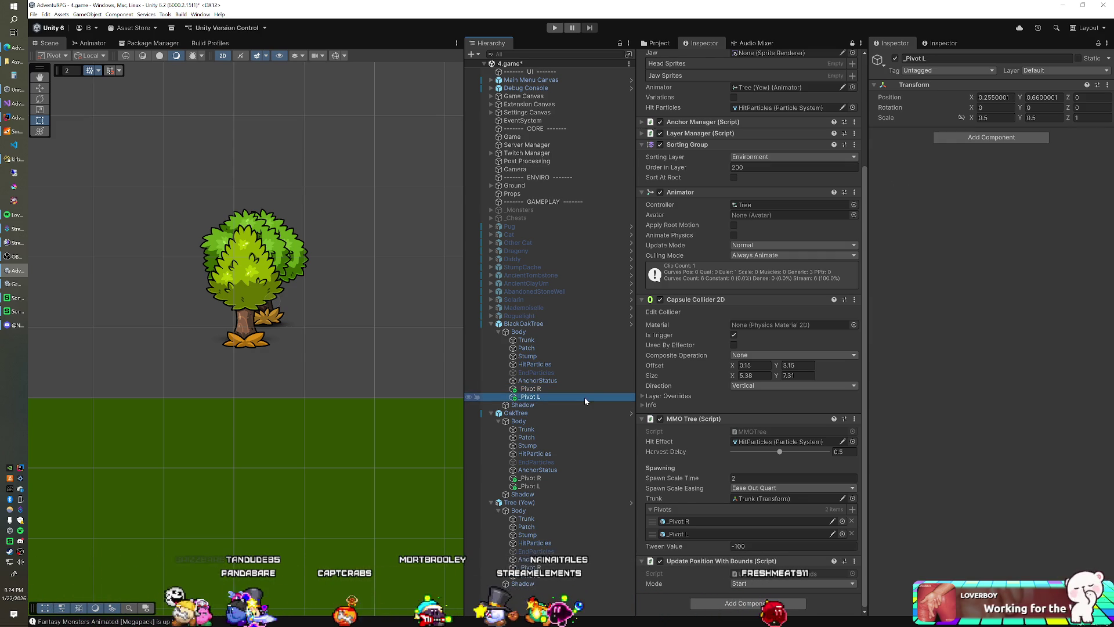
{"action": "type", "text": "-0.2550001"}
{"action": "left_click", "coordinate": [980, 98]}
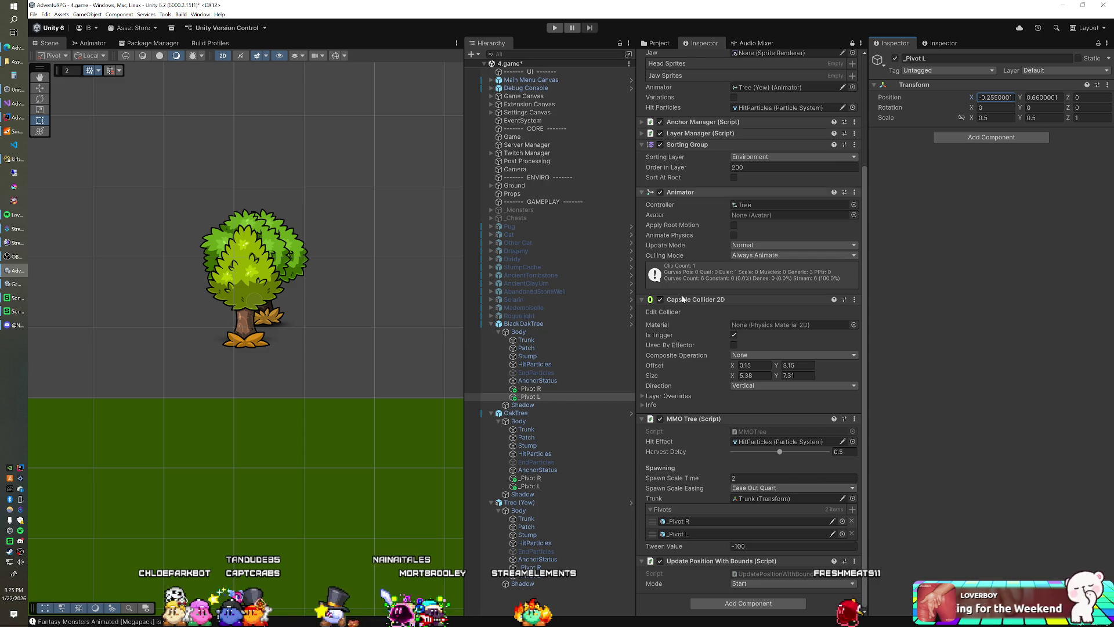
Fill BlackOakTree's MMO Tree with both pivots, spawn scale time 2.5, Trunk and HitParticles
{"action": "left_click", "coordinate": [524, 325]}
{"action": "scroll", "coordinate": [963, 368], "scroll_direction": "down", "scroll_amount": 3}
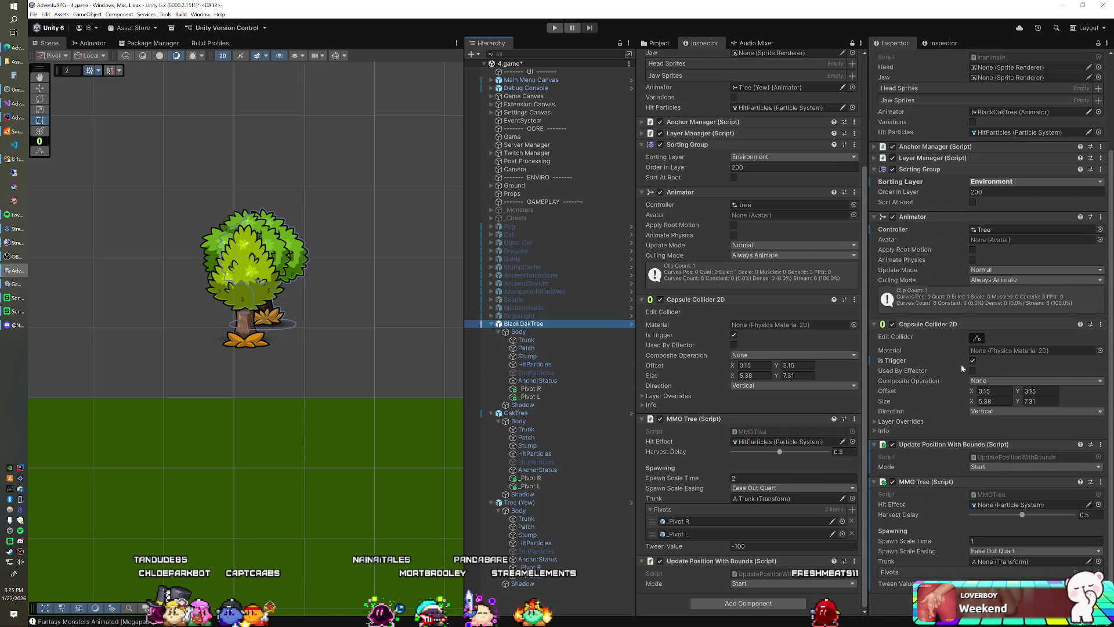
{"action": "mouse_move", "coordinate": [524, 390]}
{"action": "left_mouse_down"}
{"action": "mouse_move", "coordinate": [789, 497]}
{"action": "mouse_move", "coordinate": [899, 572]}
{"action": "left_mouse_up"}
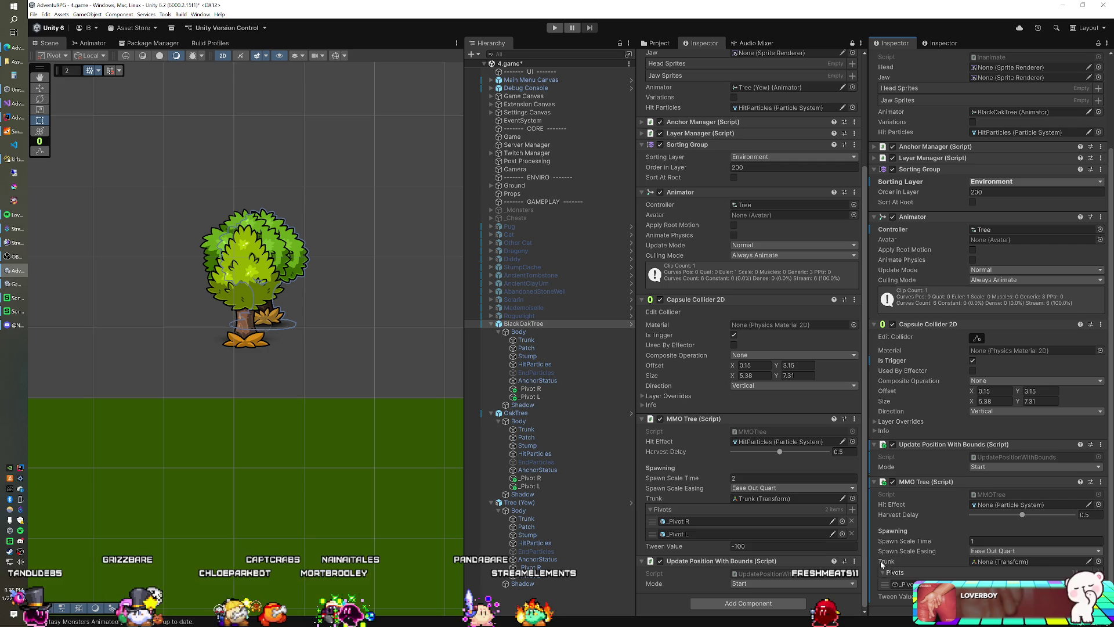
{"action": "mouse_move", "coordinate": [530, 397]}
{"action": "left_mouse_down"}
{"action": "mouse_move", "coordinate": [998, 561]}
{"action": "mouse_move", "coordinate": [910, 573]}
{"action": "left_mouse_up"}
{"action": "scroll", "coordinate": [902, 476], "scroll_direction": "down", "scroll_amount": 1}
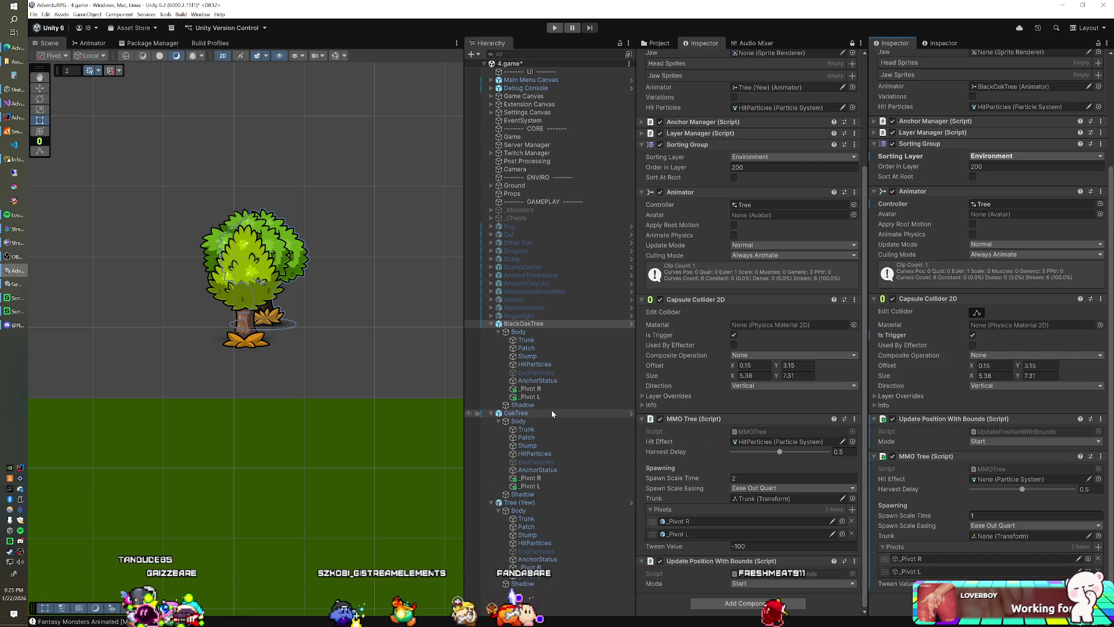
{"action": "left_click", "coordinate": [1004, 514]}
{"action": "type", "text": "2.5"}
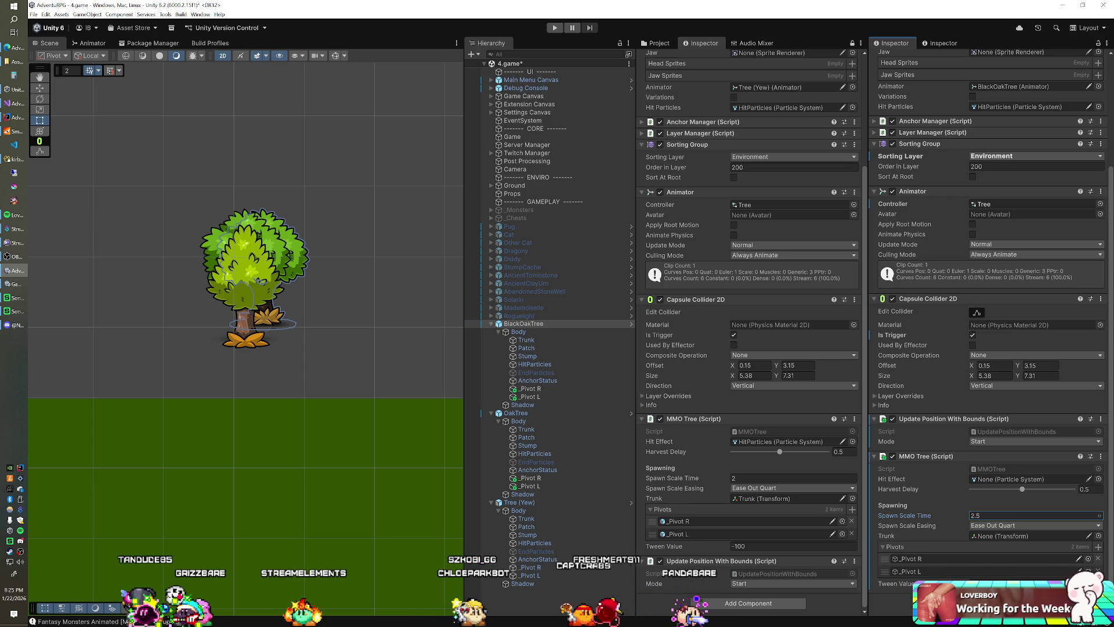
{"action": "mouse_move", "coordinate": [526, 340]}
{"action": "left_mouse_down"}
{"action": "mouse_move", "coordinate": [987, 563]}
{"action": "mouse_move", "coordinate": [987, 539]}
{"action": "left_mouse_up"}
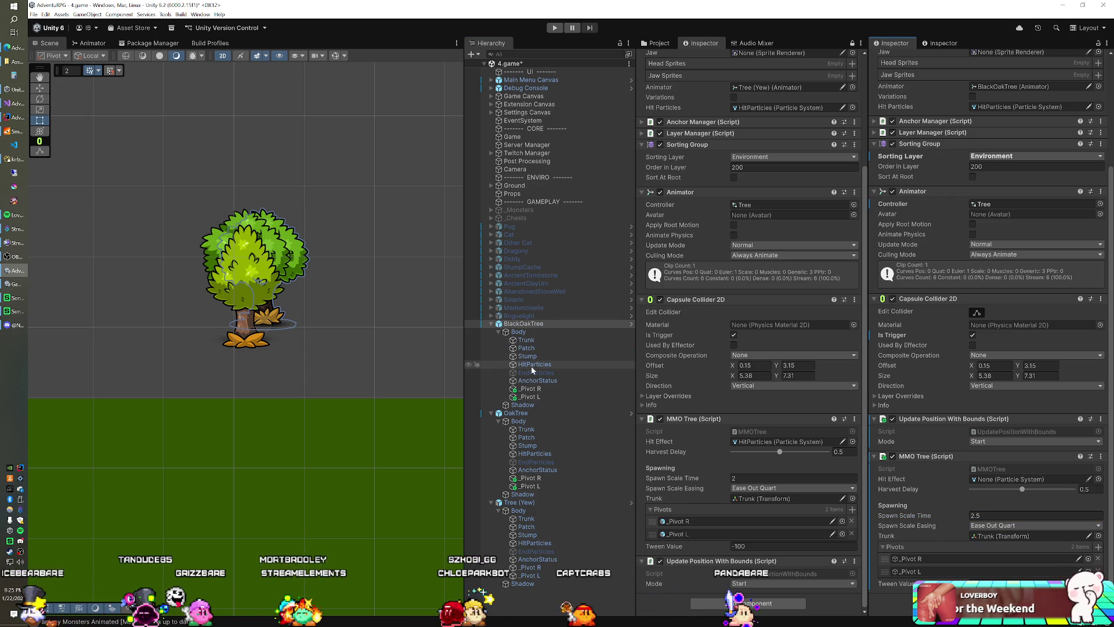
{"action": "left_click_drag", "start_coordinate": [528, 364], "coordinate": [974, 481]}
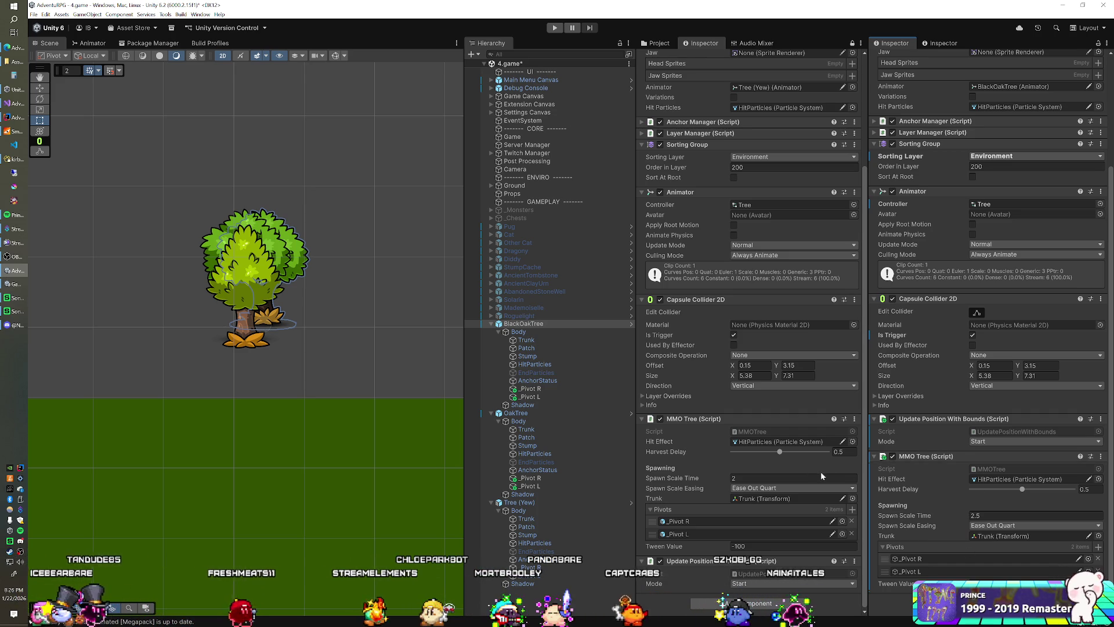
Scroll BlackOakTree's Inspector back to the top after setting HitParticles as the hit effect
{"action": "scroll", "coordinate": [922, 472], "scroll_direction": "up", "scroll_amount": 5}
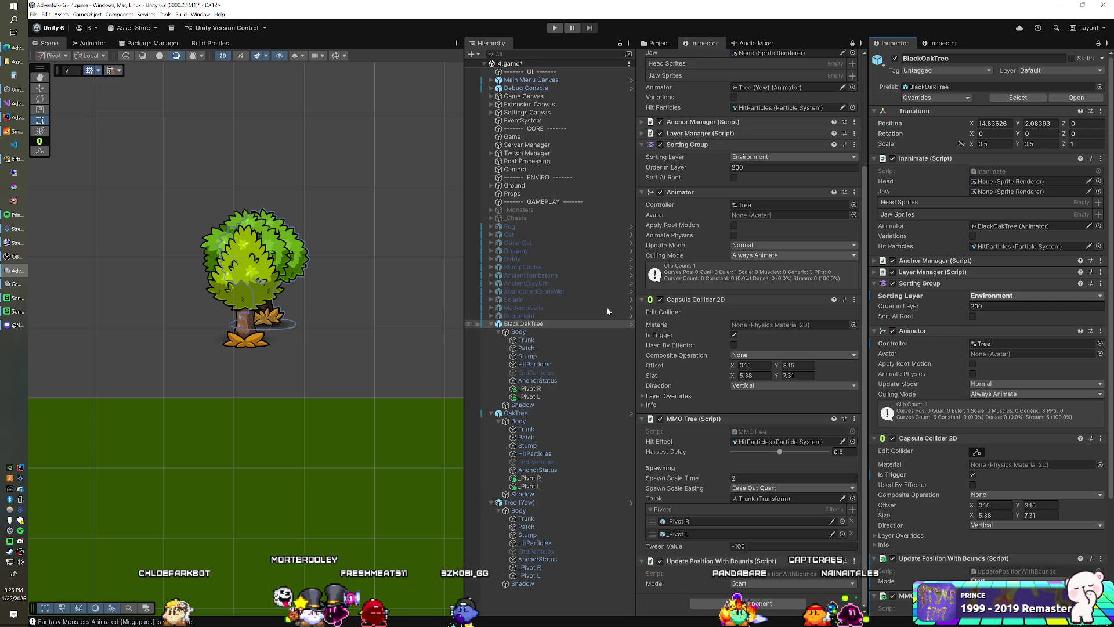
Delete the Tree (Yew) object from the scene
{"action": "left_click", "coordinate": [659, 43]}
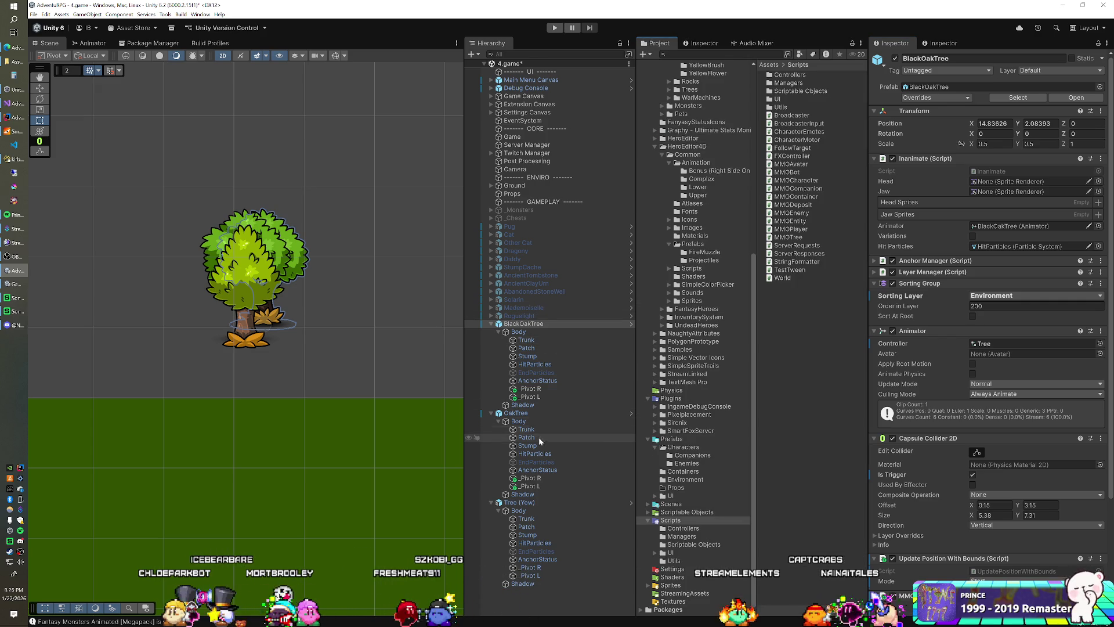
{"action": "left_click", "coordinate": [527, 505]}
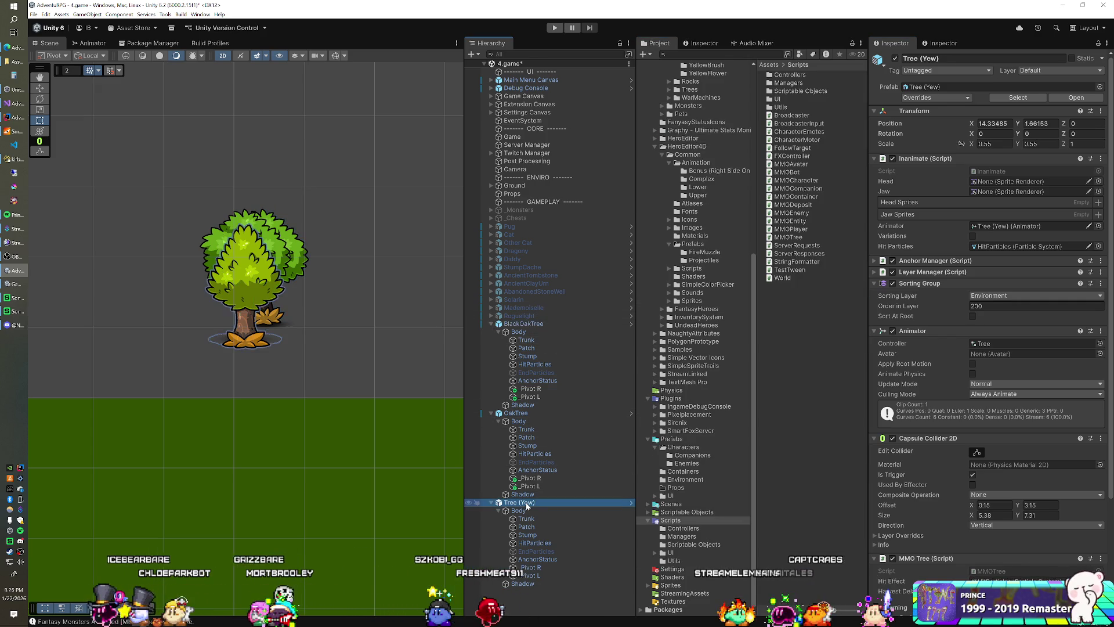
{"action": "key", "text": "Delete"}
Select BlackOakTree and open the Assets > Prefabs > Environment folder in the Project panel
{"action": "scroll", "coordinate": [707, 346], "scroll_direction": "up", "scroll_amount": 10}
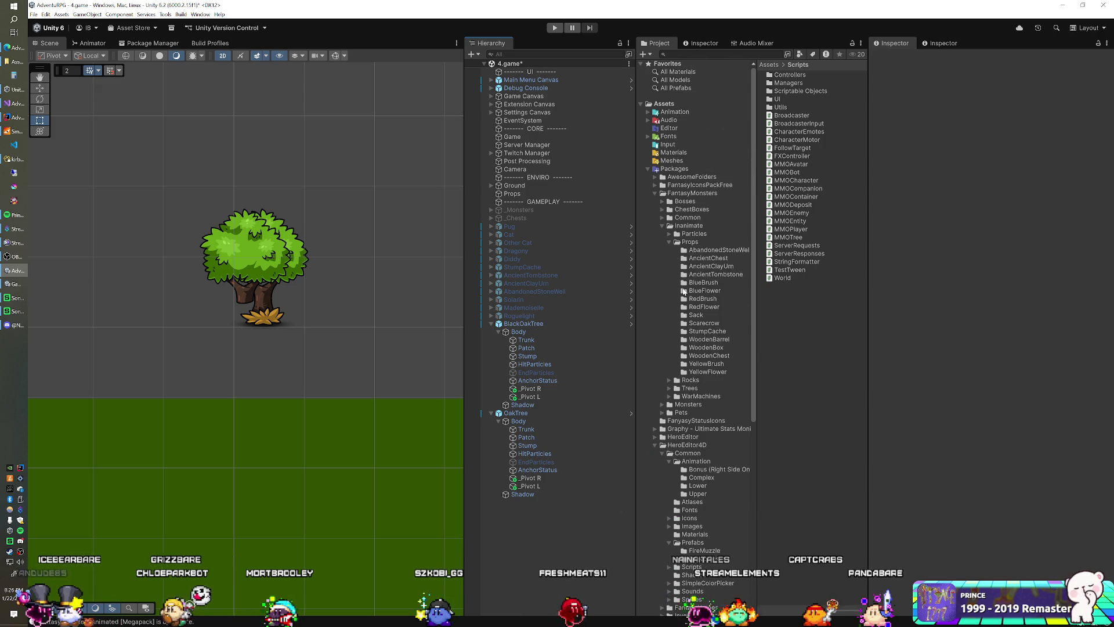
{"action": "left_click", "coordinate": [648, 169]}
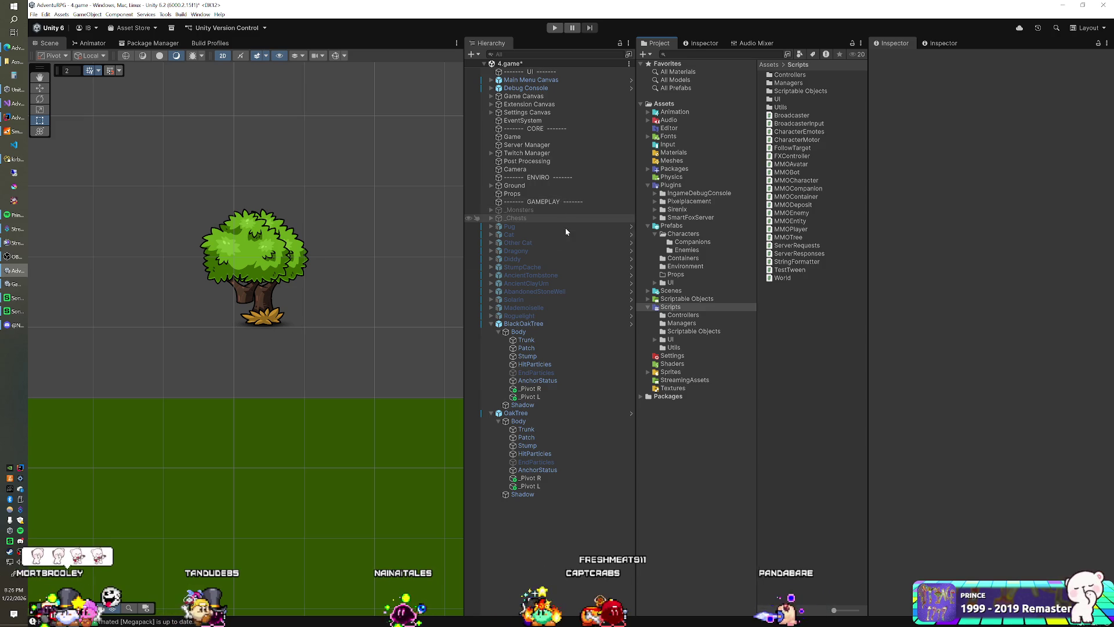
{"action": "left_click", "coordinate": [537, 324]}
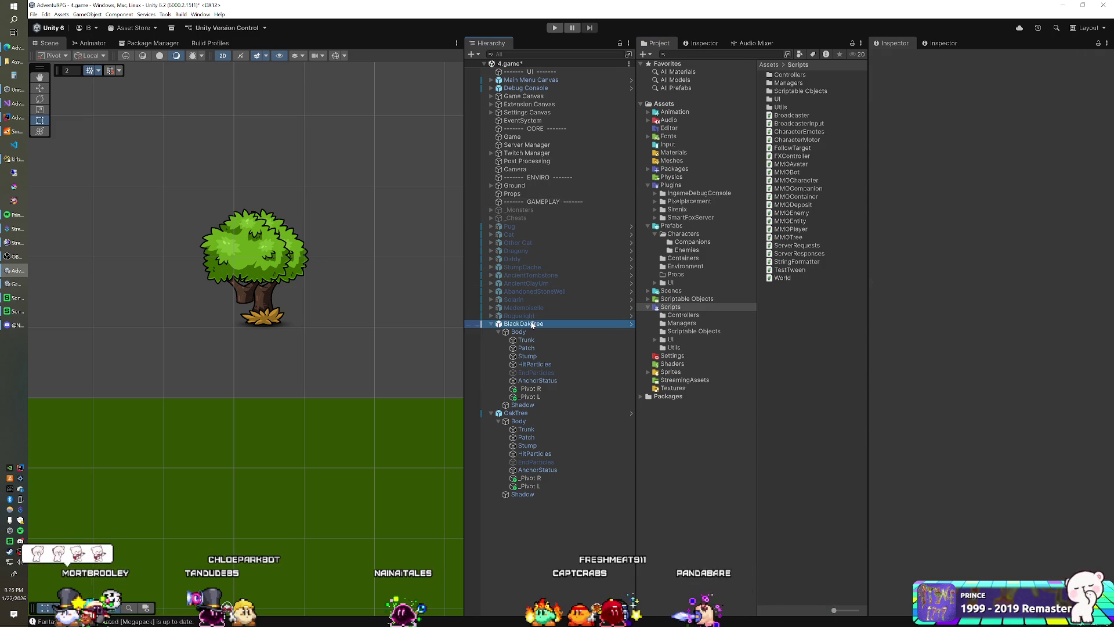
{"action": "left_click", "coordinate": [684, 234]}
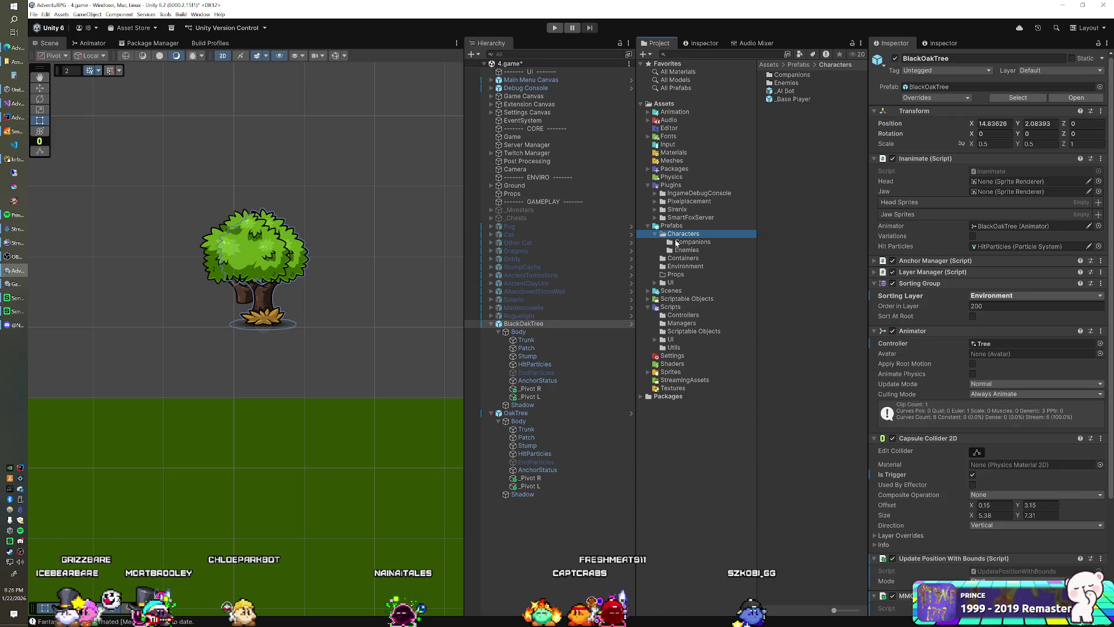
{"action": "left_click", "coordinate": [673, 268]}
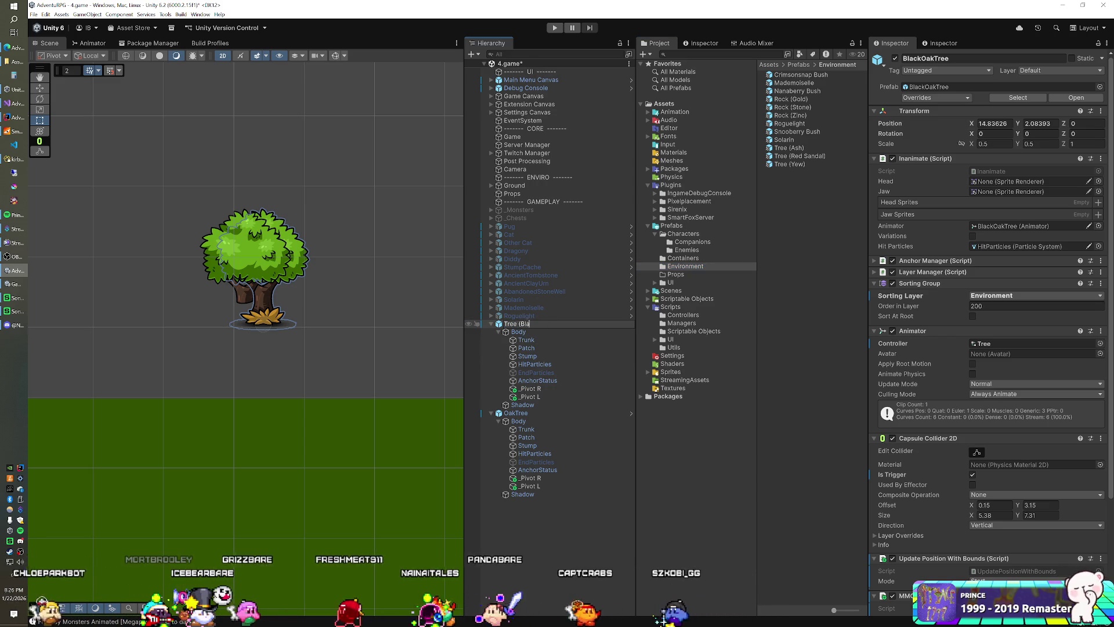
Finish renaming BlackOakTree to Tree (Black Oak), then rename OakTree to Tree (Oak)
{"action": "type", "text": ")"}
{"action": "key", "text": "Return"}
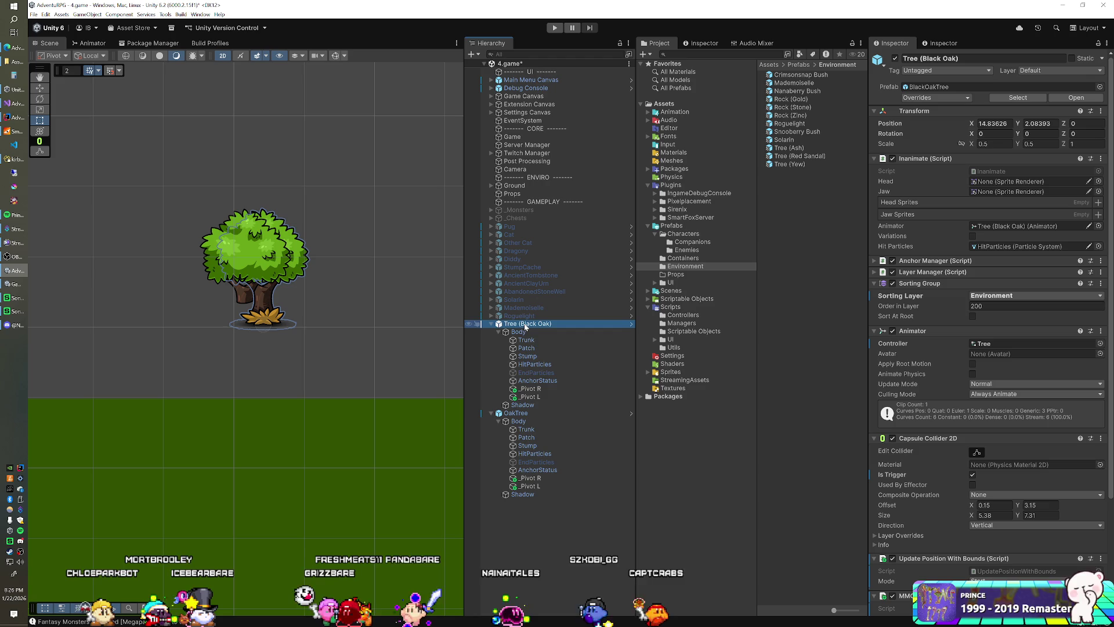
{"action": "left_click", "coordinate": [516, 413]}
{"action": "key", "text": "F2"}
{"action": "type", "text": "Tree (Oak)"}
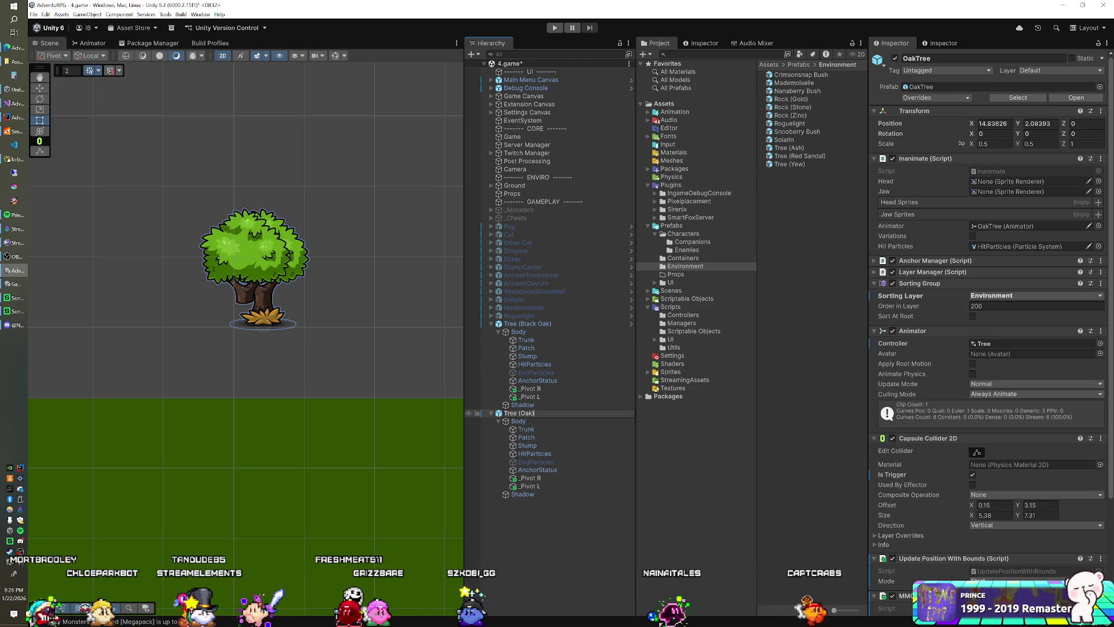
{"action": "key", "text": "Return"}
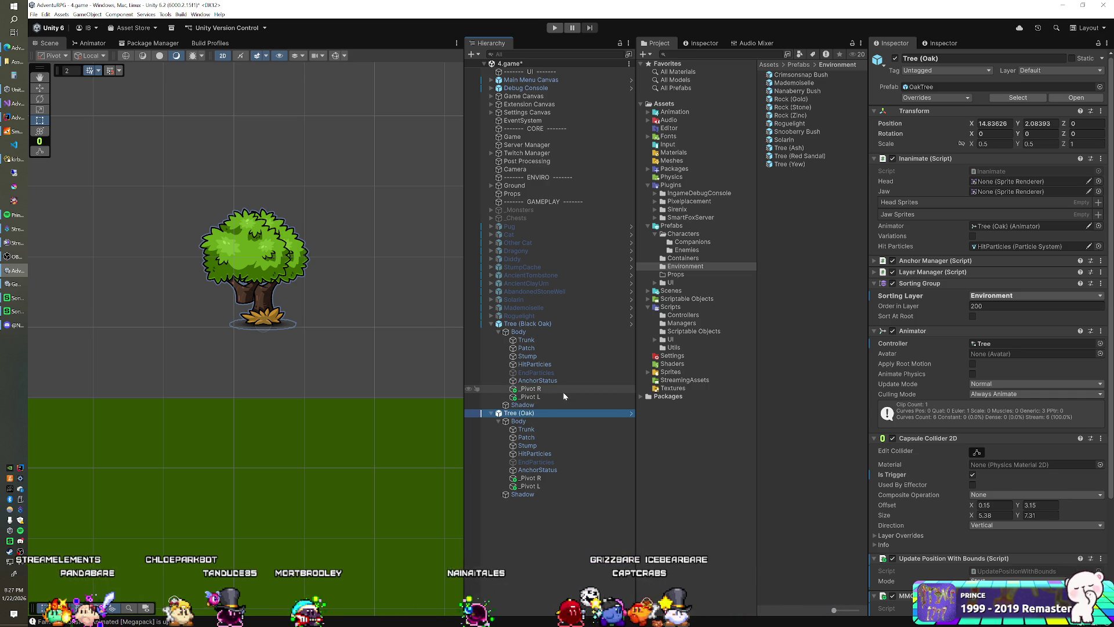
Save both scene trees as prefab variants in Environment, then delete them from the scene
{"action": "left_click_drag", "start_coordinate": [536, 323], "coordinate": [685, 266]}
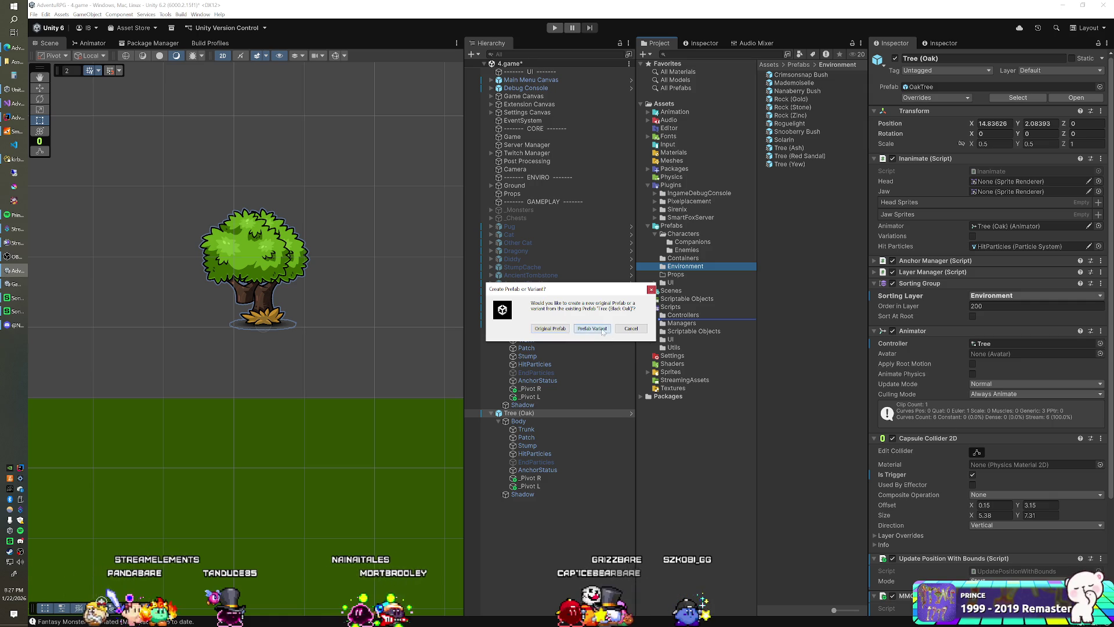
{"action": "left_click", "coordinate": [604, 330]}
{"action": "left_click", "coordinate": [604, 330]}
{"action": "left_click", "coordinate": [532, 324]}
{"action": "left_click", "coordinate": [519, 413], "text": "ctrl"}
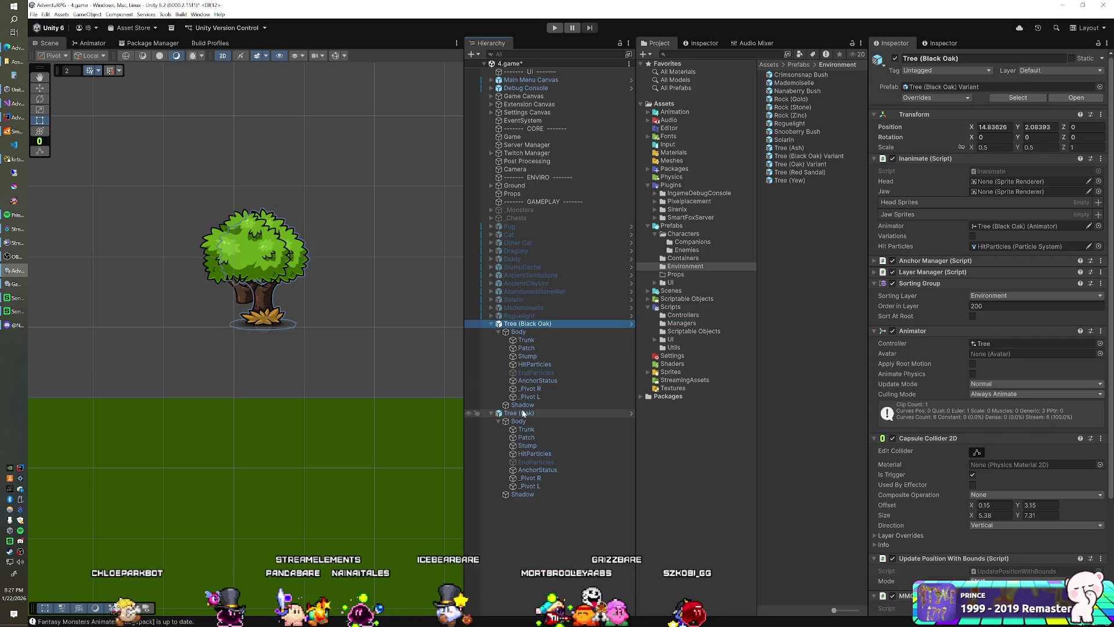
{"action": "key", "text": "Delete"}
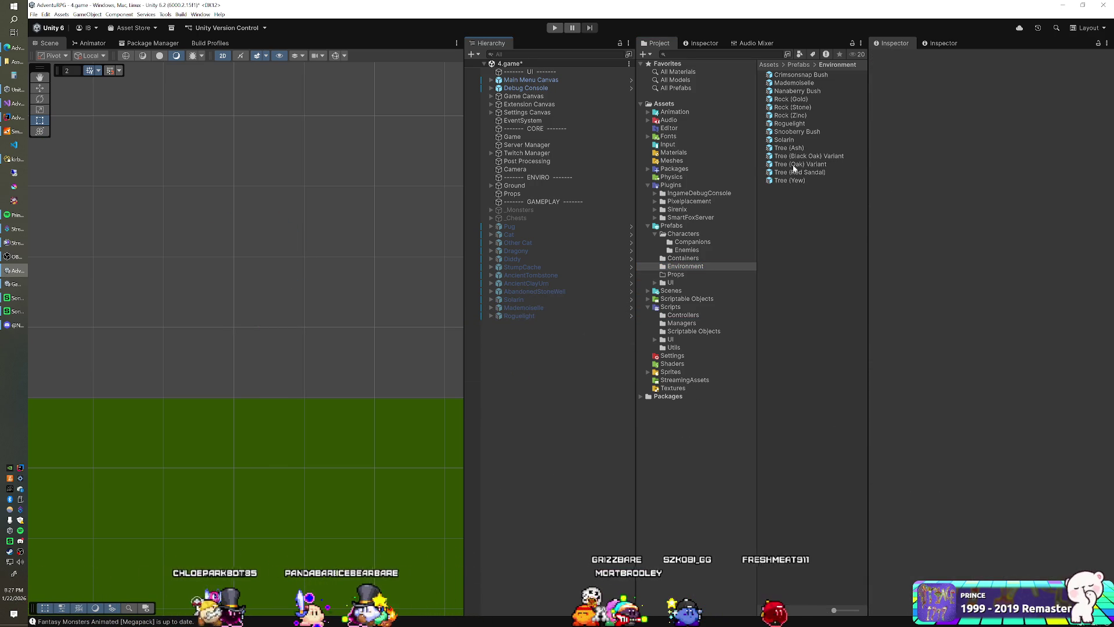
Rename the variant prefabs to Tree (Black Oak) and Tree (Oak), dropping the Variant suffix
{"action": "left_click", "coordinate": [794, 166]}
{"action": "key", "text": "BackSpace"}
{"action": "key", "text": "BackSpace"}
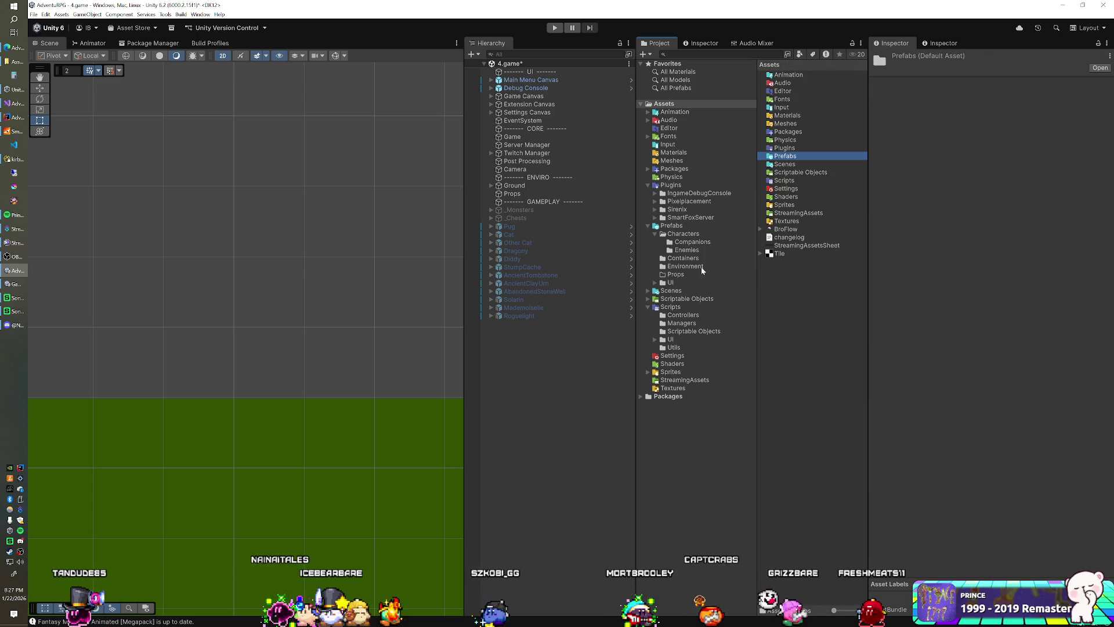
{"action": "left_click", "coordinate": [682, 267]}
{"action": "left_click", "coordinate": [800, 157]}
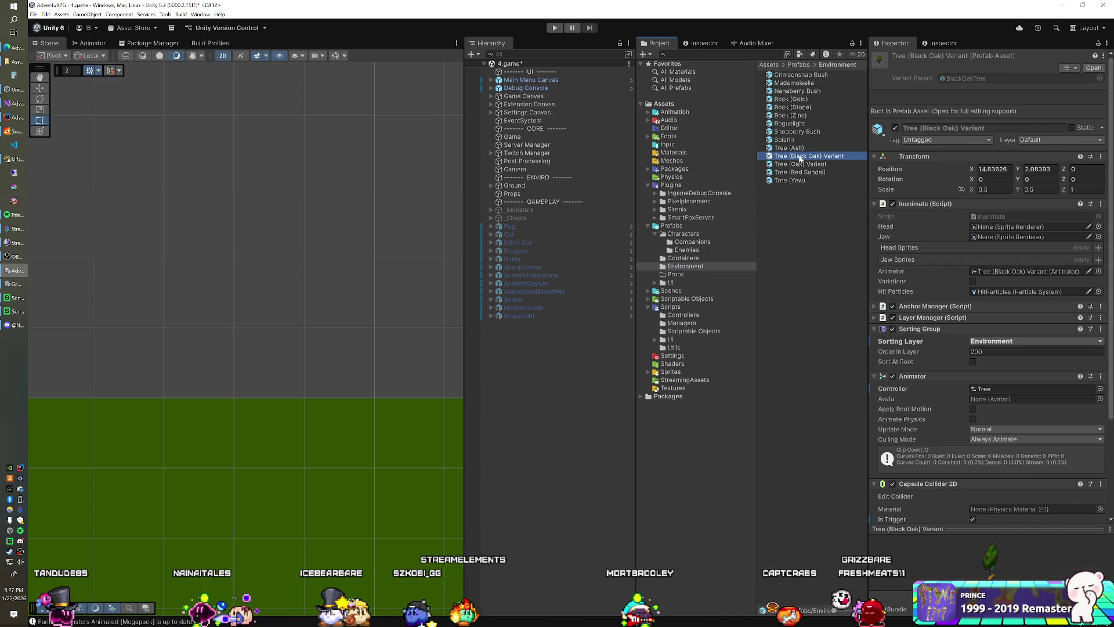
{"action": "key", "text": "F2"}
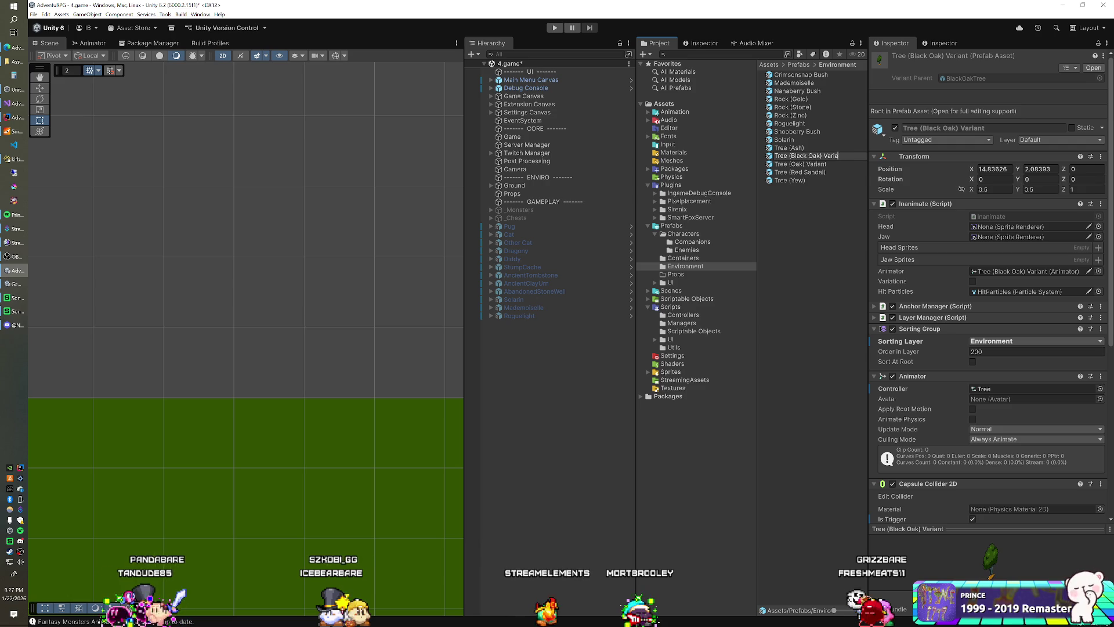
{"action": "key", "text": "Return"}
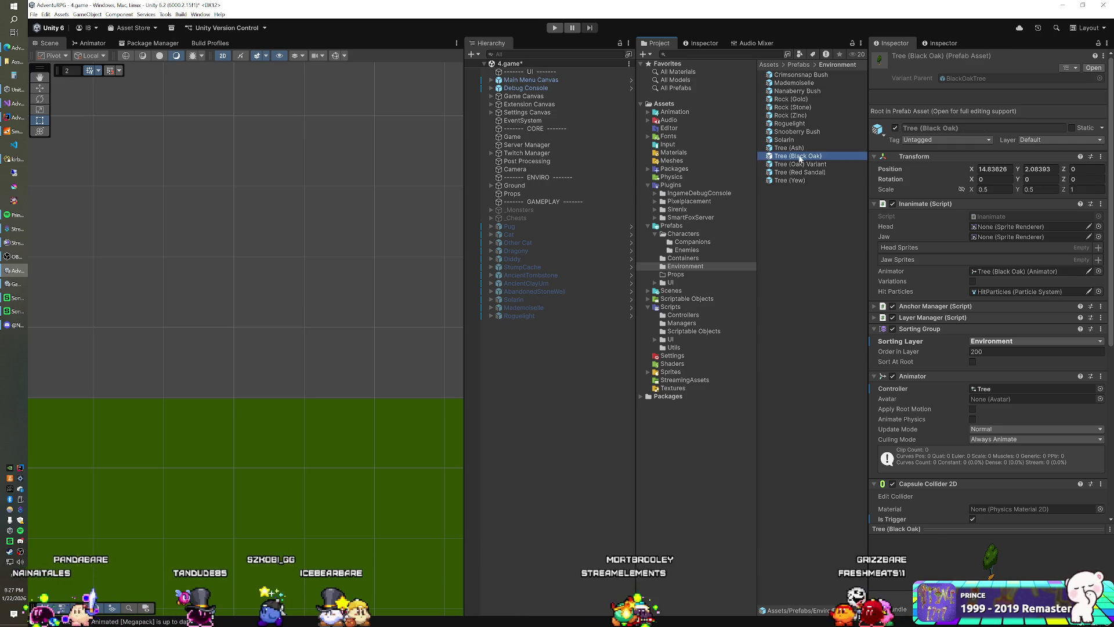
{"action": "left_click", "coordinate": [806, 164]}
{"action": "key", "text": "F2"}
{"action": "key", "text": "BackSpace"}
{"action": "key", "text": "BackSpace"}
{"action": "key", "text": "BackSpace"}
{"action": "key", "text": "BackSpace"}
{"action": "key", "text": "BackSpace"}
{"action": "key", "text": "BackSpace"}
{"action": "key", "text": "Return"}
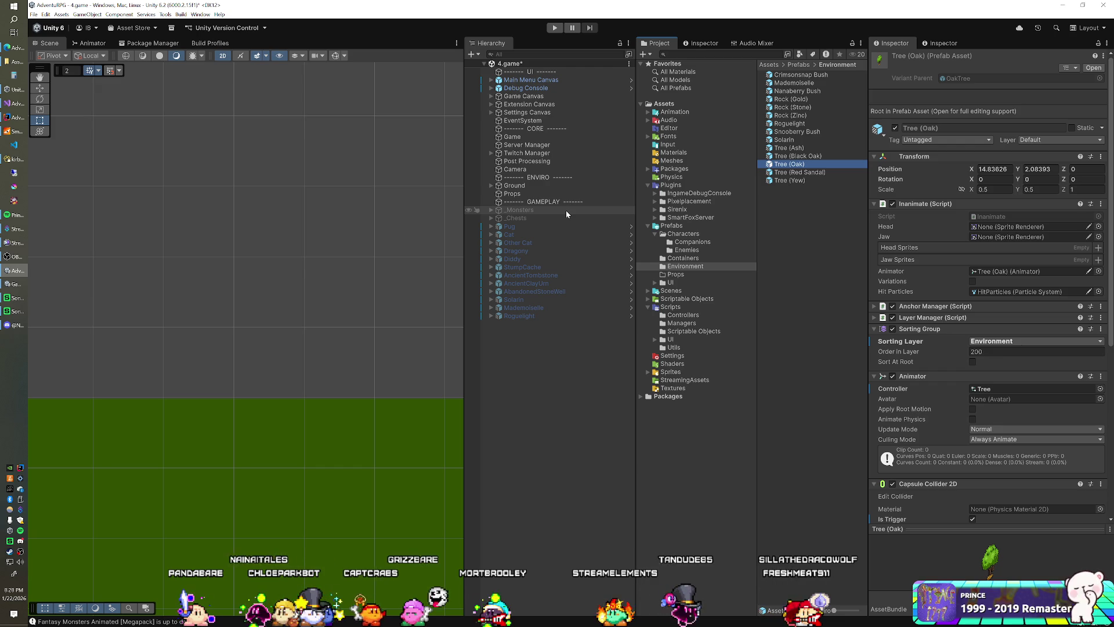
{"action": "left_click", "coordinate": [521, 140]}
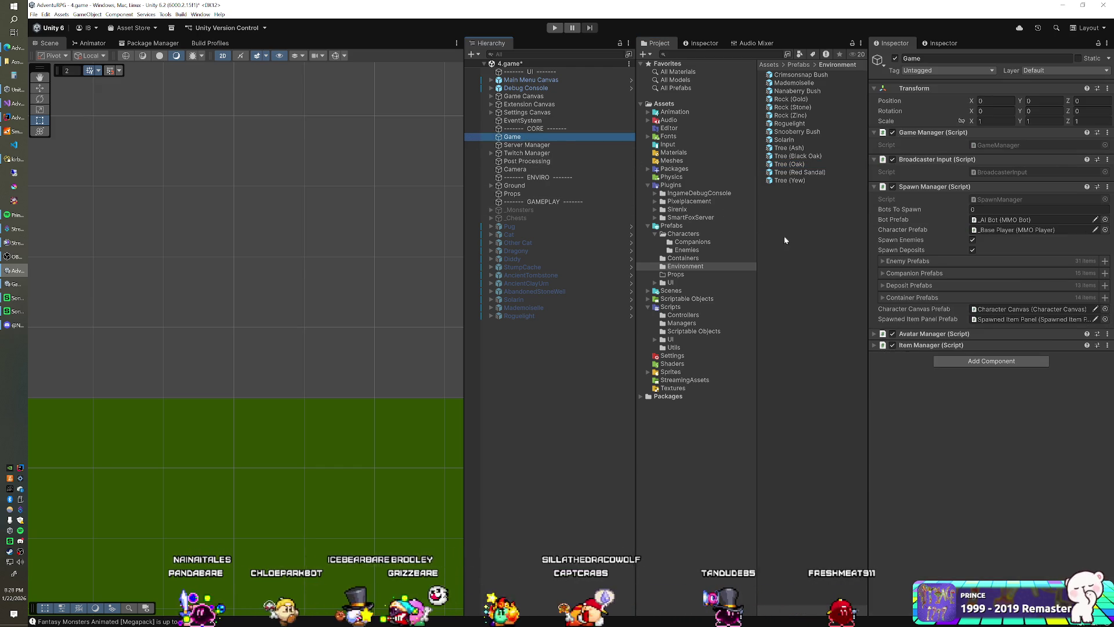
Add Tree (Oak) and Tree (Black Oak) to the Game object's Spawn Manager Deposit Prefabs list
{"action": "left_click", "coordinate": [890, 285]}
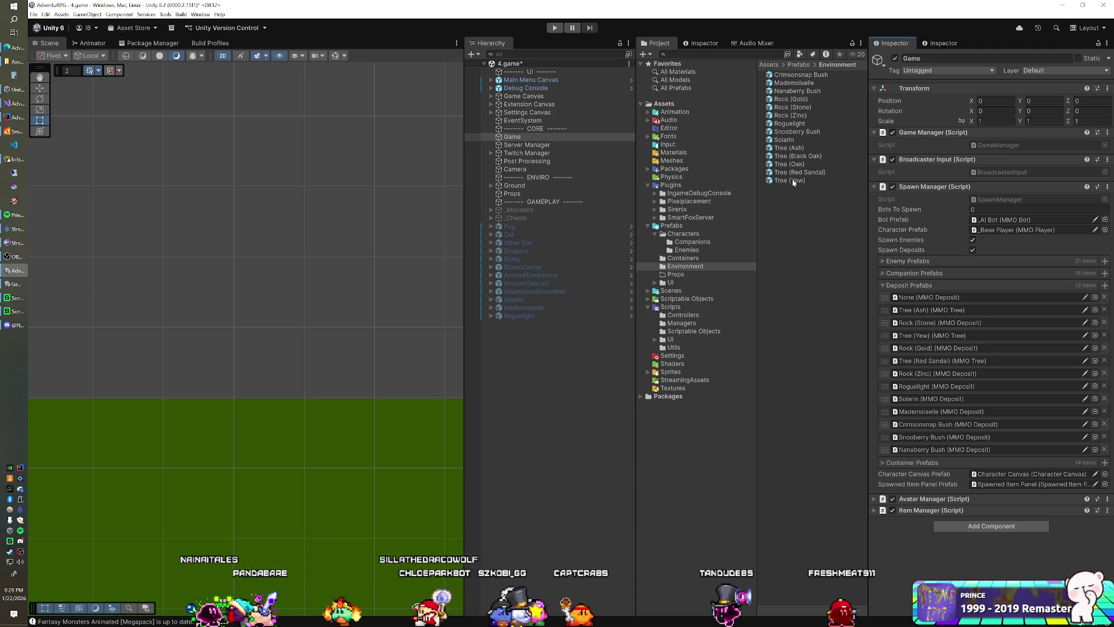
{"action": "mouse_move", "coordinate": [789, 164]}
{"action": "left_mouse_down"}
{"action": "mouse_move", "coordinate": [879, 218]}
{"action": "mouse_move", "coordinate": [909, 285]}
{"action": "left_mouse_up"}
{"action": "left_click_drag", "start_coordinate": [808, 155], "coordinate": [909, 285]}
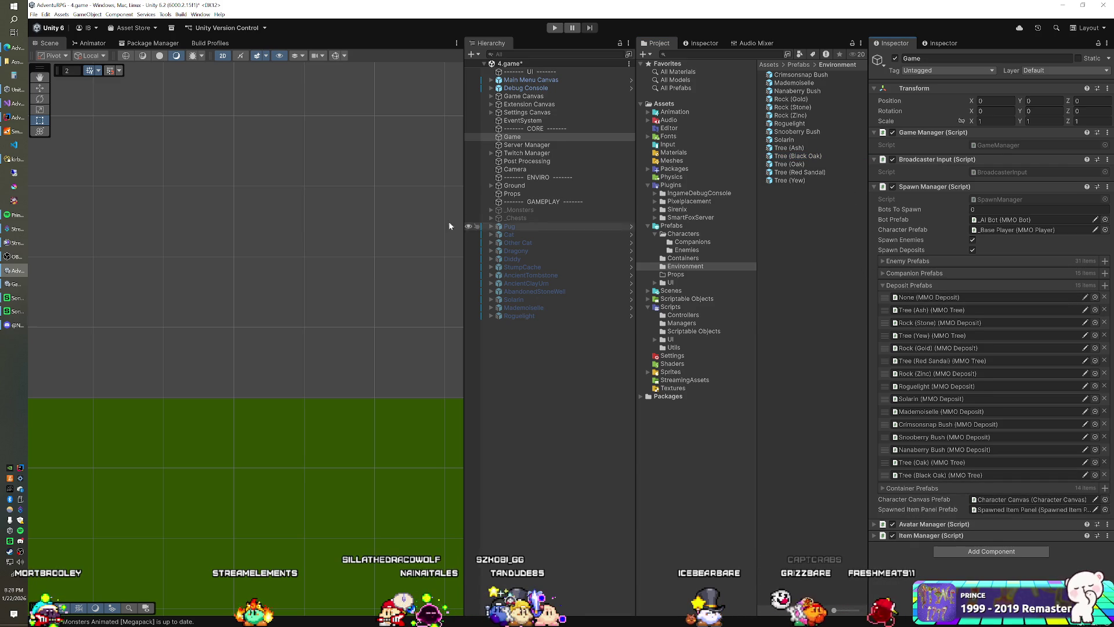
{"action": "left_click", "coordinate": [16, 159]}
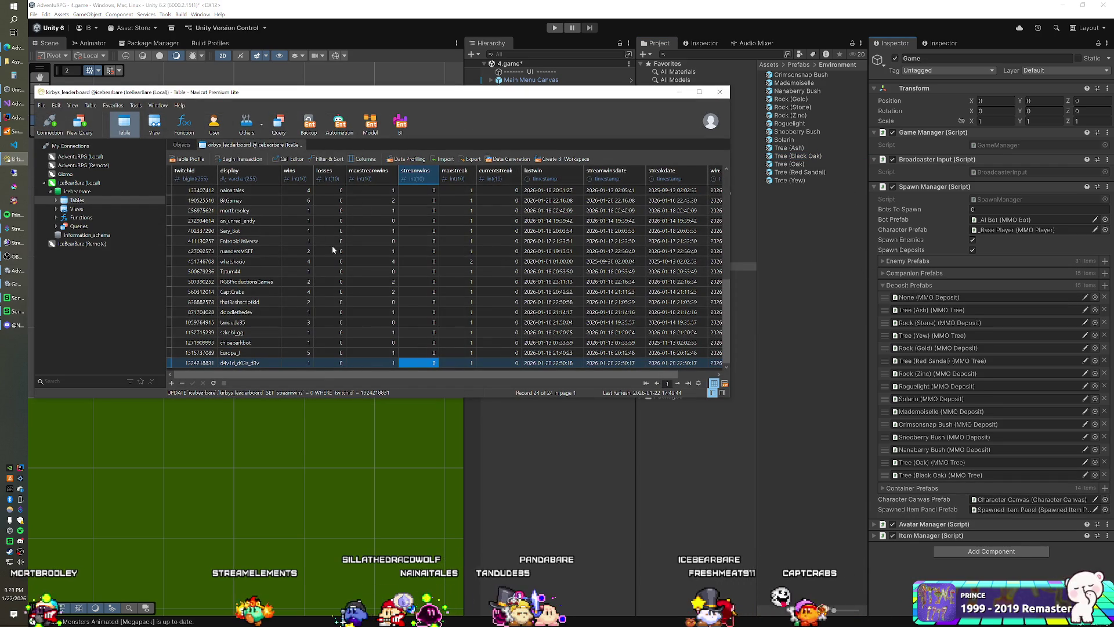
Open the s_deposits table in the AdventuRPG (Local) adventurpg database
{"action": "left_click", "coordinate": [184, 145]}
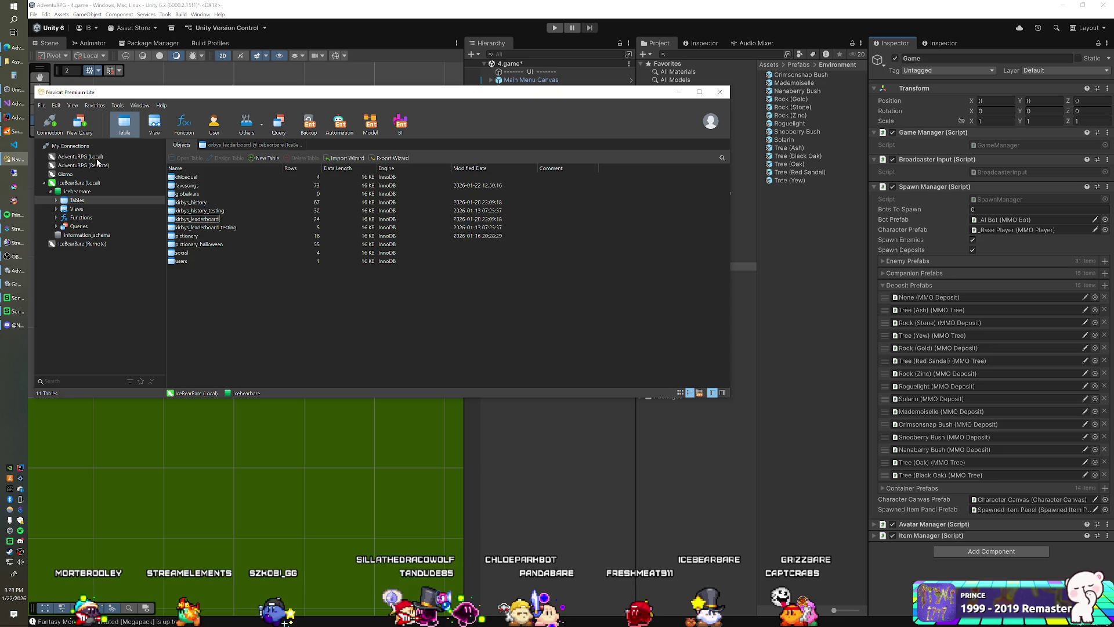
{"action": "double_click", "coordinate": [80, 156]}
{"action": "double_click", "coordinate": [81, 165]}
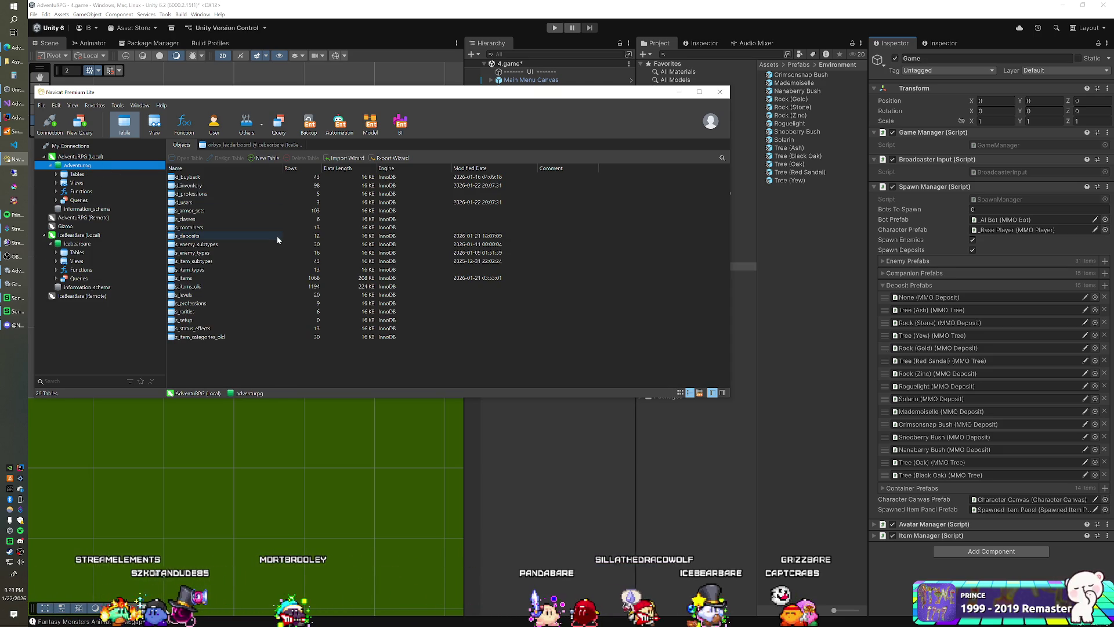
{"action": "left_click", "coordinate": [227, 236]}
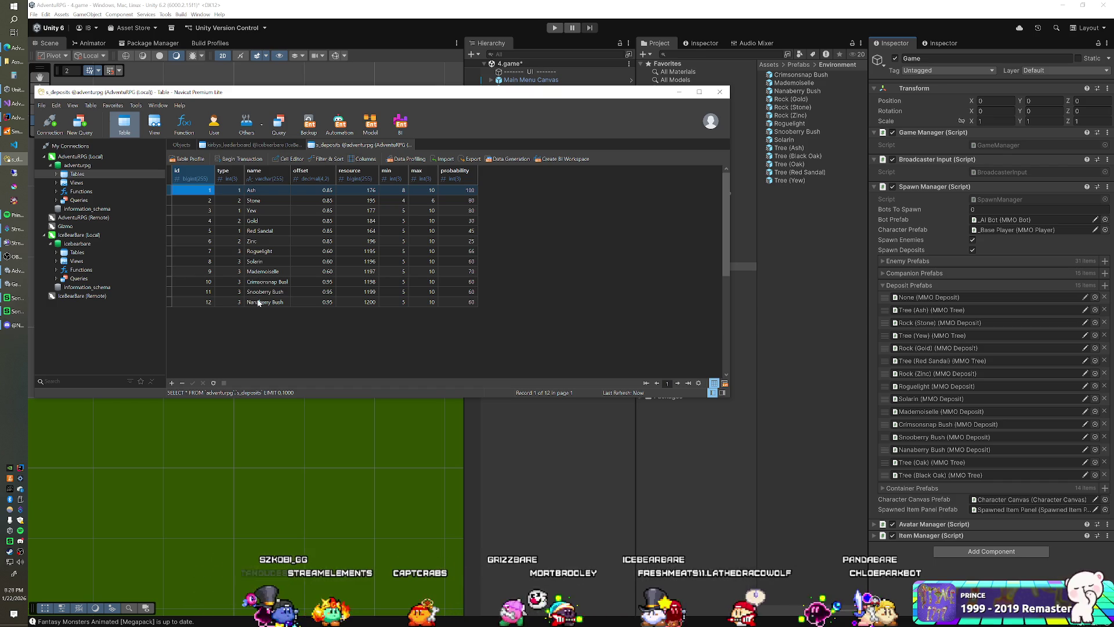
Append an Oak deposit row with resource value 1 and a Black Oak row below it
{"action": "left_click", "coordinate": [230, 302]}
{"action": "key", "text": "Down"}
{"action": "key", "text": "Tab"}
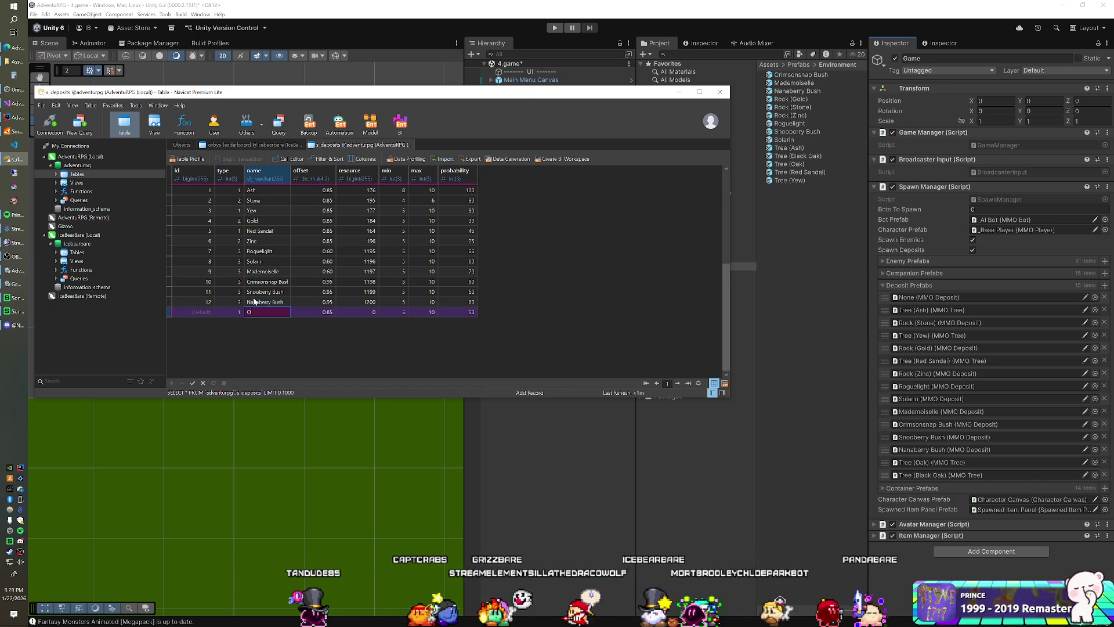
{"action": "key", "text": "Tab"}
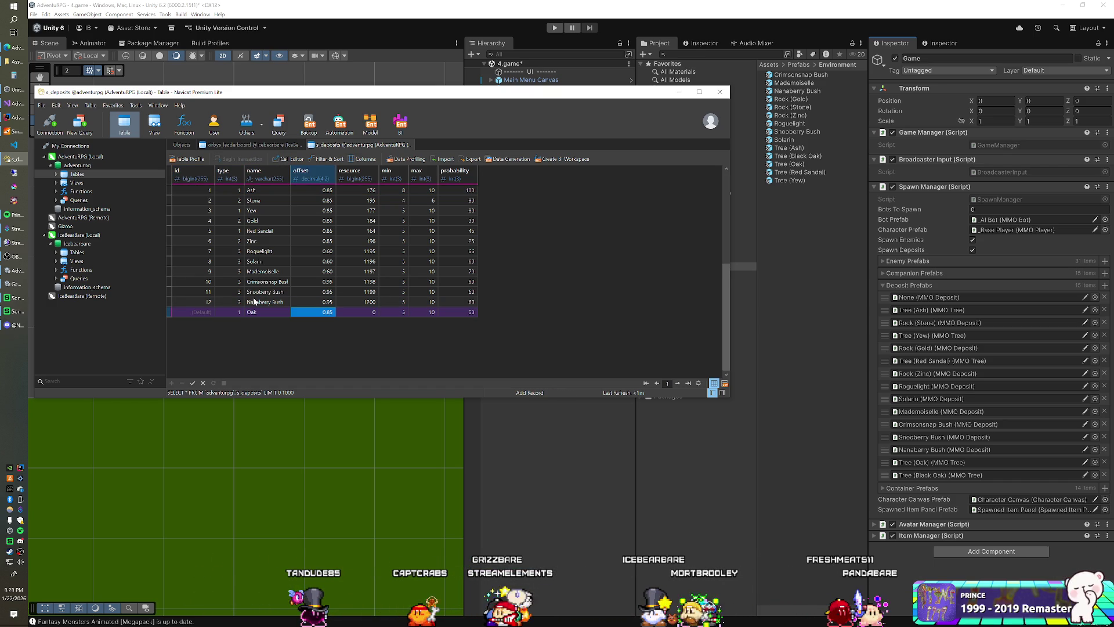
{"action": "key", "text": "Tab"}
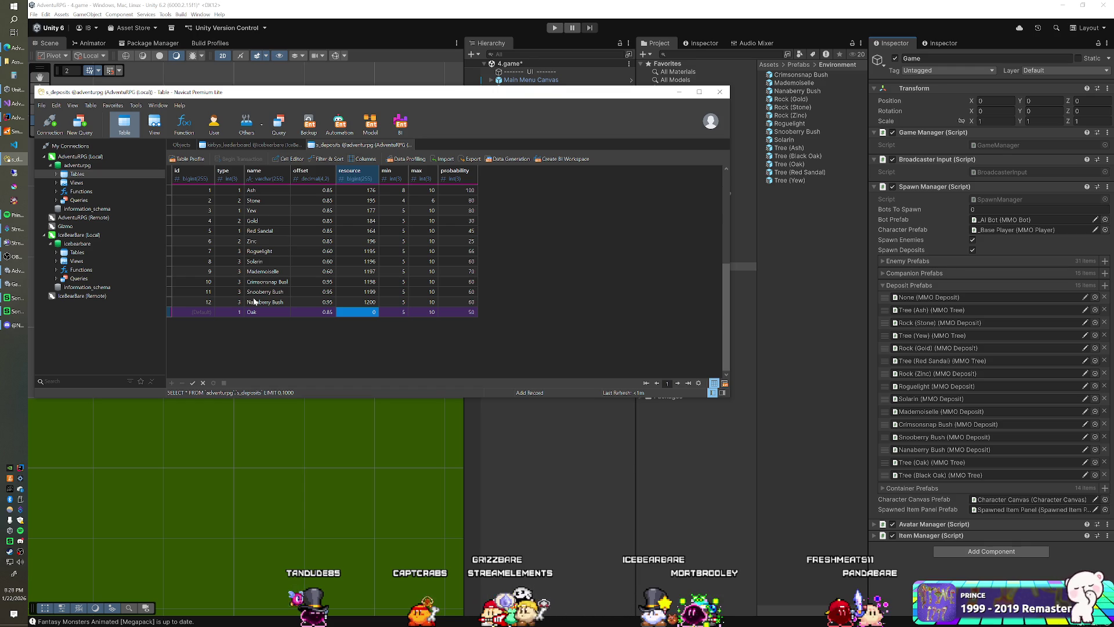
{"action": "type", "text": "176"}
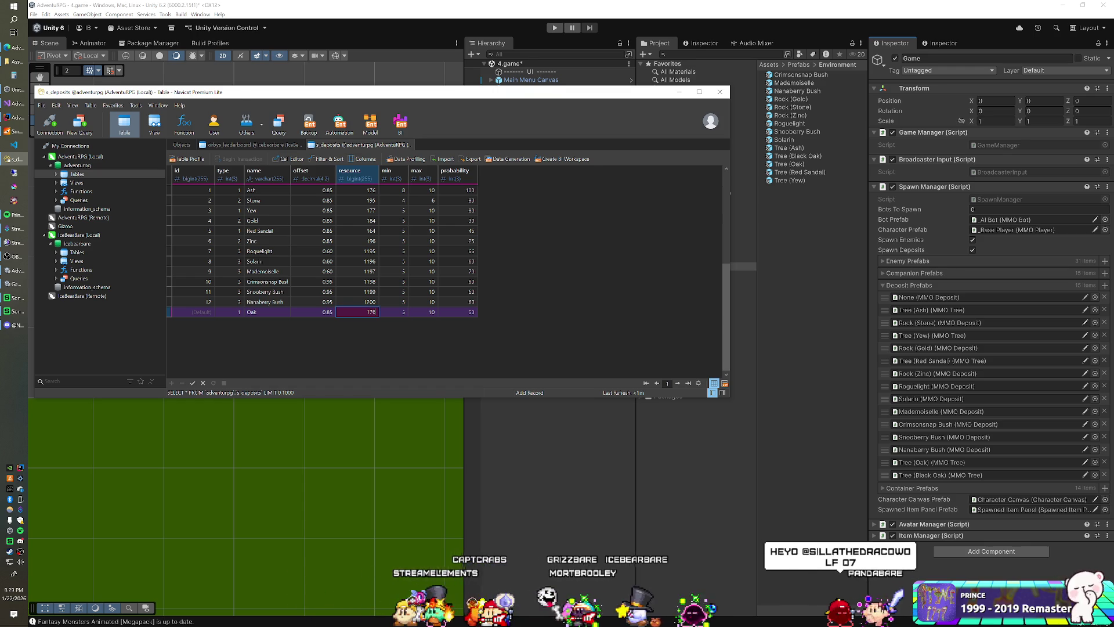
{"action": "key", "text": "Down"}
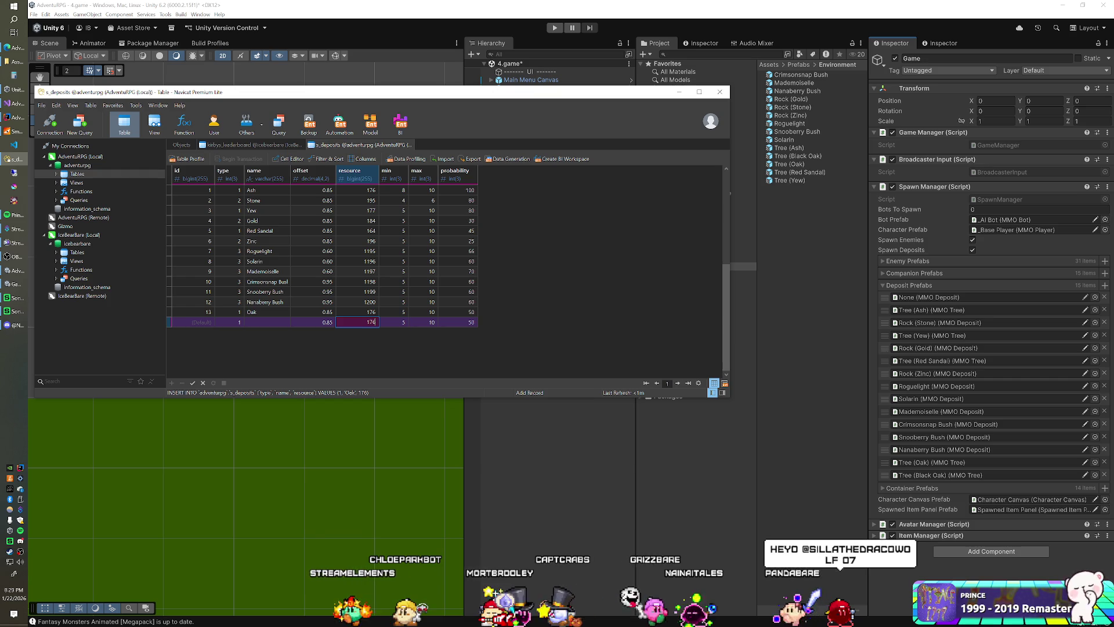
{"action": "key", "text": "Left"}
{"action": "key", "text": "Left"}
{"action": "type", "text": "Black Oak"}
{"action": "key", "text": "Return"}
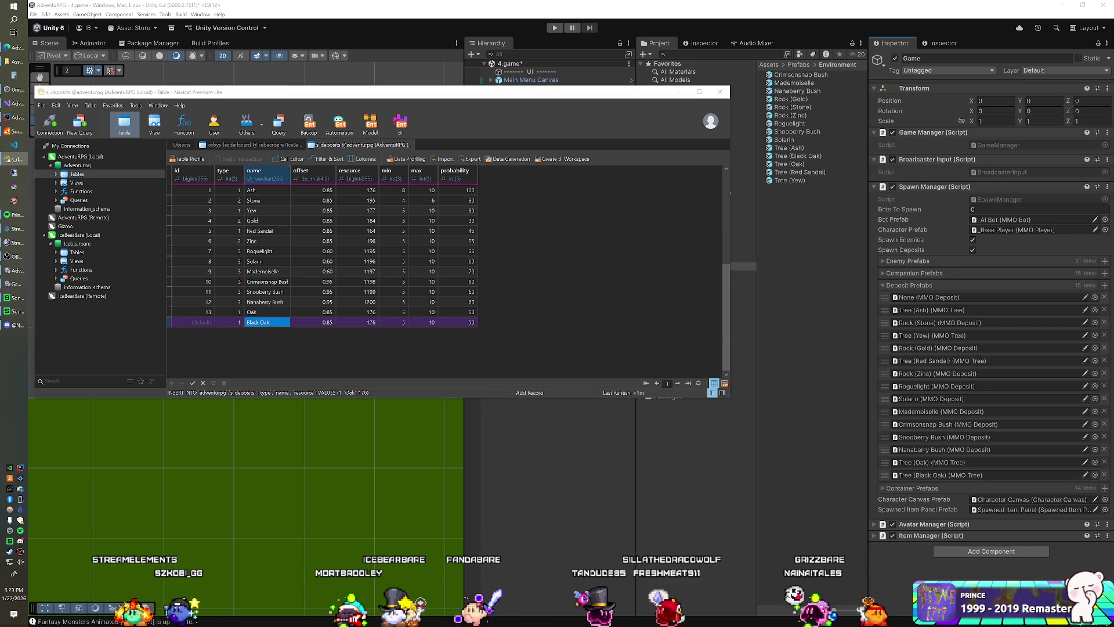
{"action": "key", "text": "alt+Tab"}
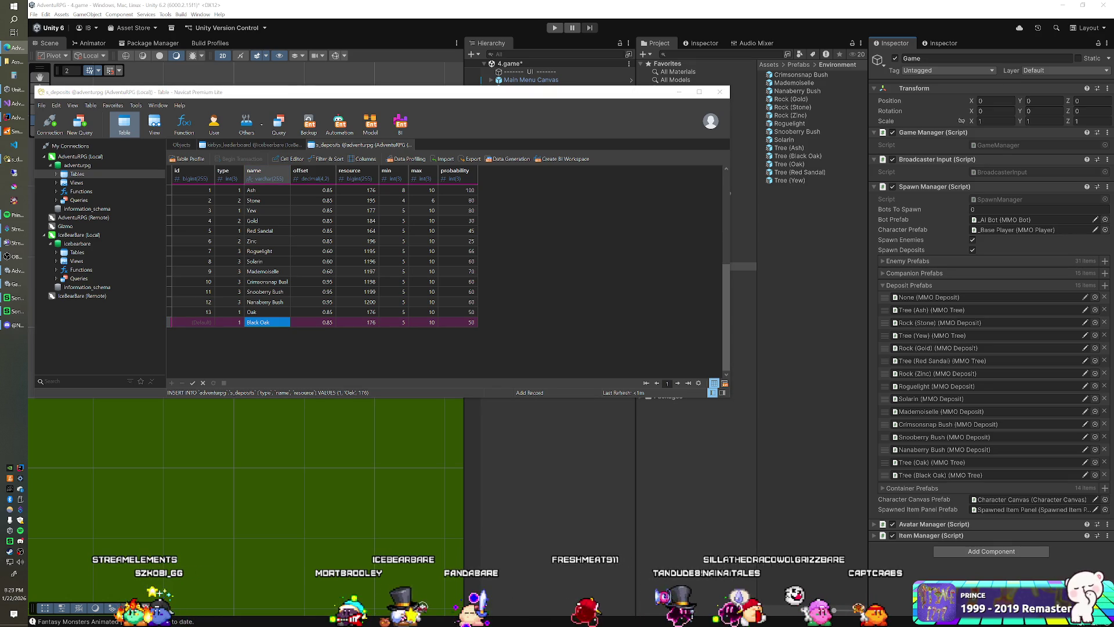
{"action": "key", "text": "alt+Tab"}
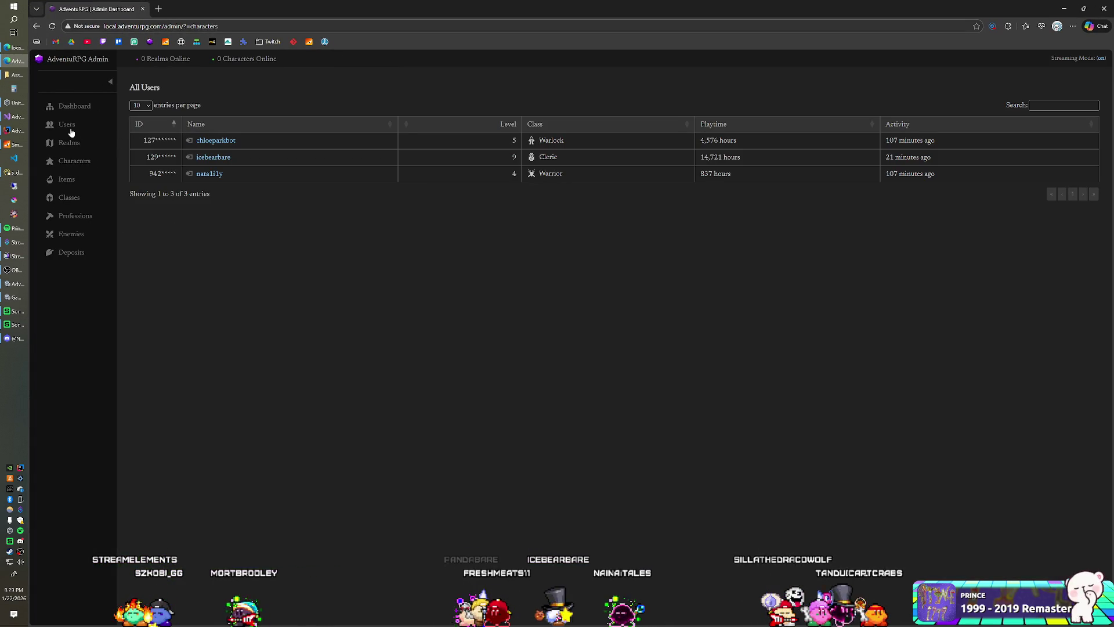
Search the admin All Items list for 'oak' to find Black Oak (141) and Oak (160)
{"action": "left_click", "coordinate": [68, 179]}
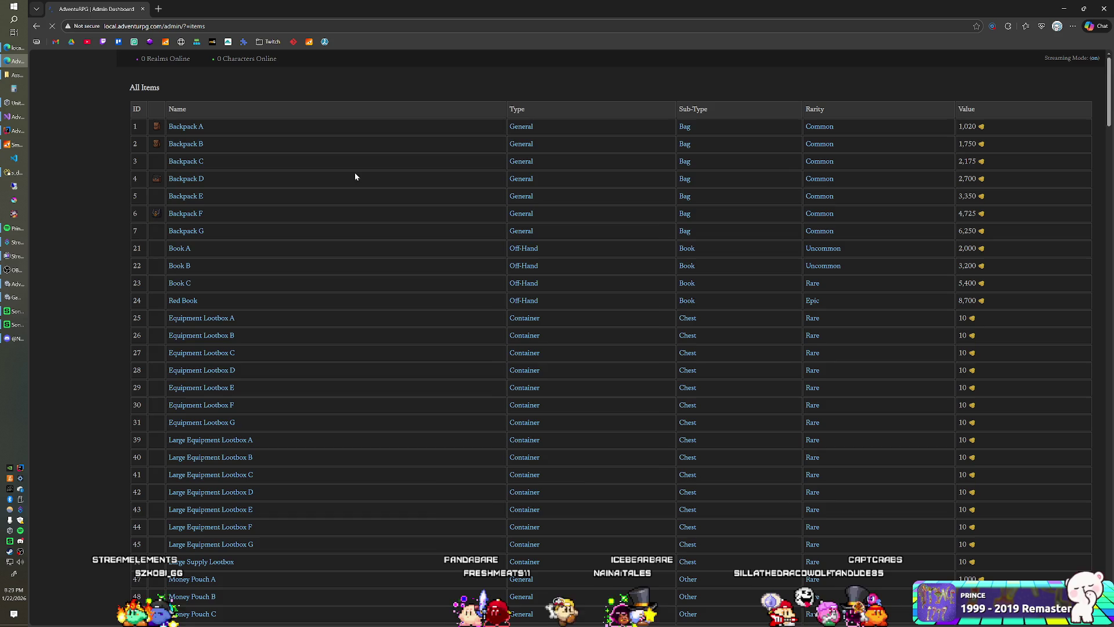
{"action": "left_click", "coordinate": [1042, 106]}
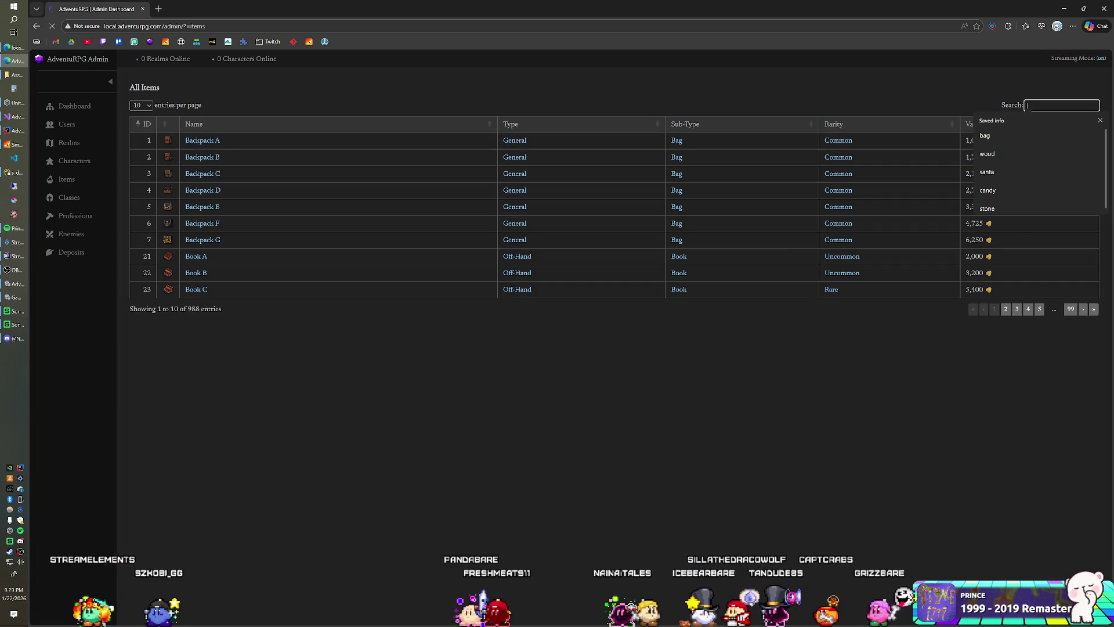
{"action": "type", "text": "oak"}
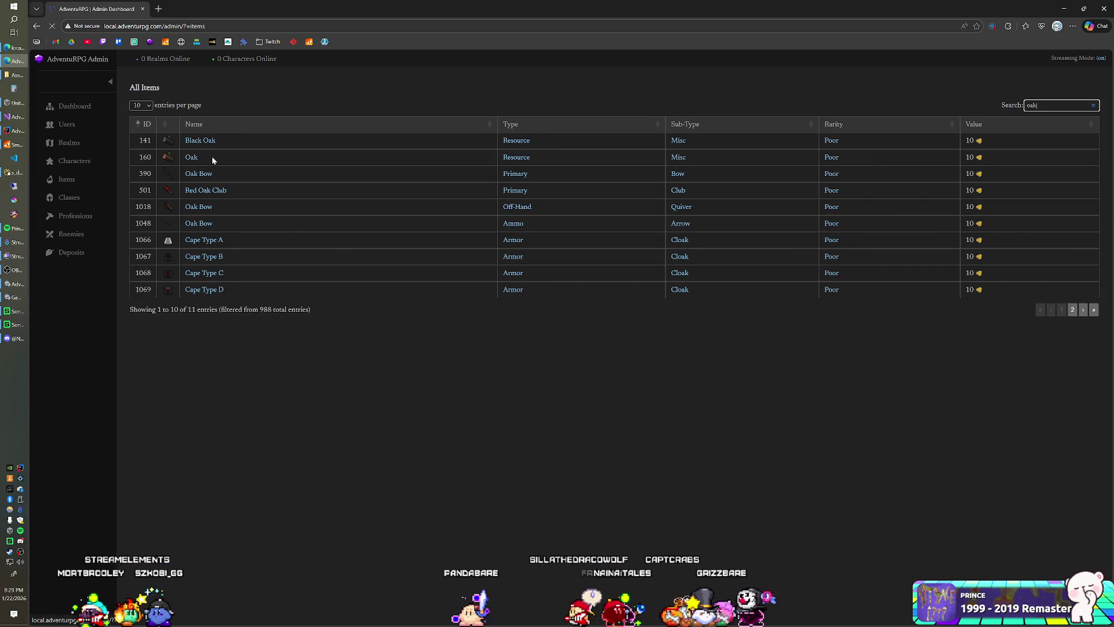
{"action": "left_click", "coordinate": [19, 173]}
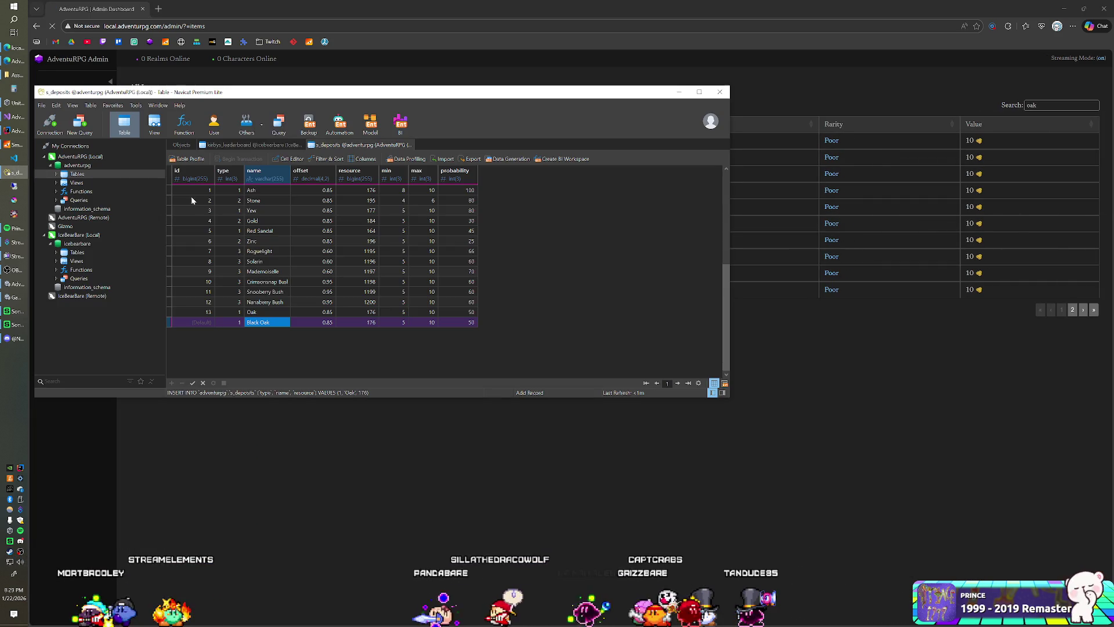
Give Oak resource 160 and Black Oak resource 141, both with probability 100
{"action": "mouse_move", "coordinate": [284, 102]}
{"action": "left_mouse_down"}
{"action": "mouse_move", "coordinate": [379, 191]}
{"action": "mouse_move", "coordinate": [393, 261]}
{"action": "left_mouse_up"}
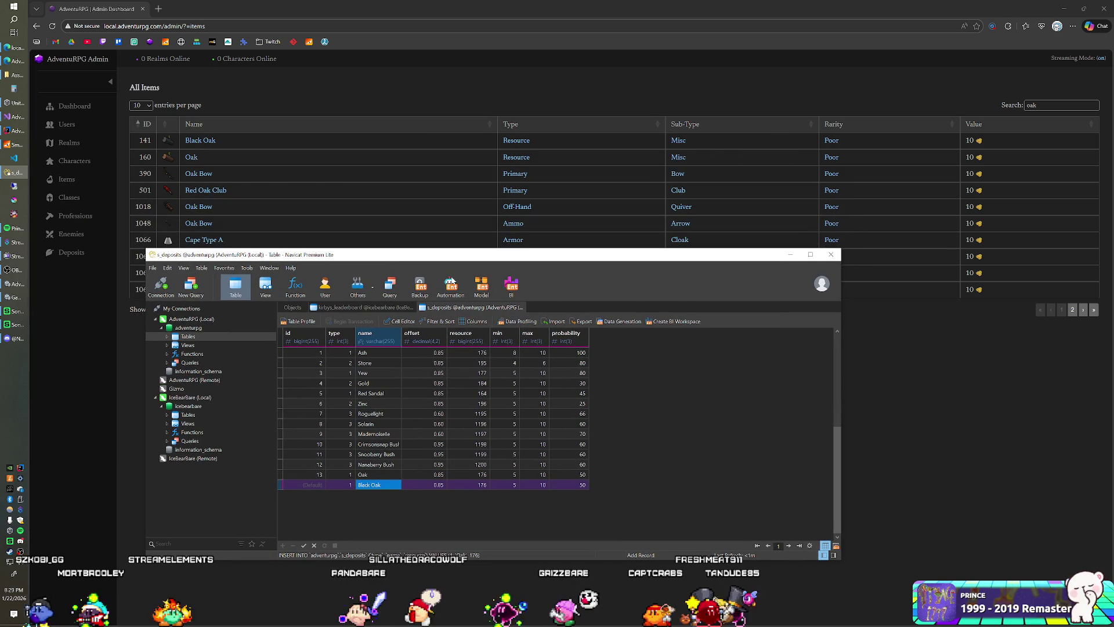
{"action": "left_click", "coordinate": [469, 472]}
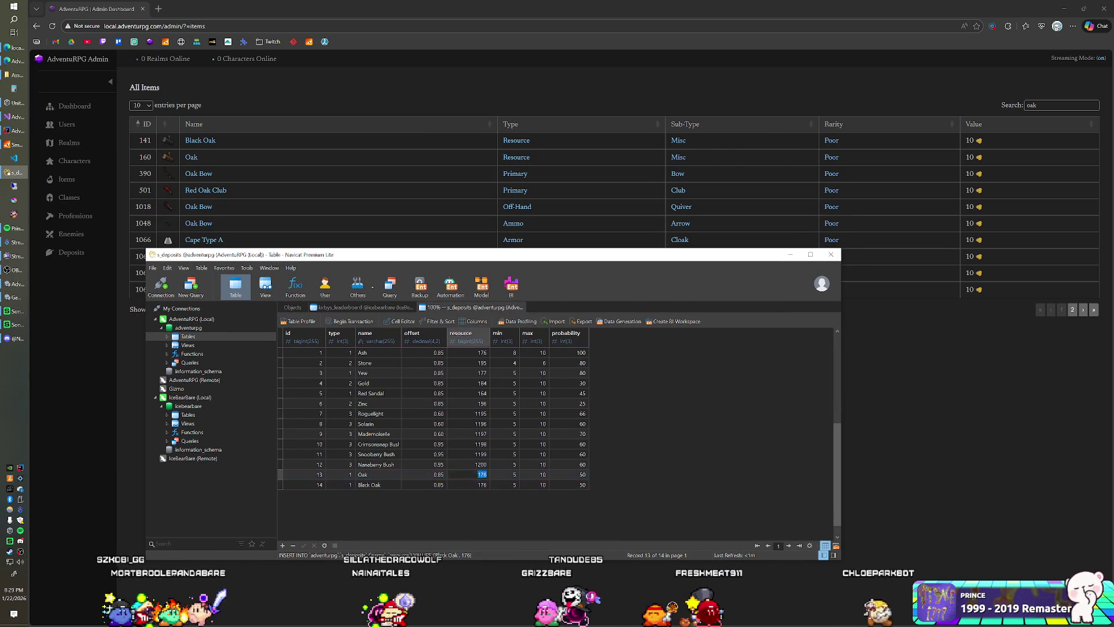
{"action": "type", "text": "160"}
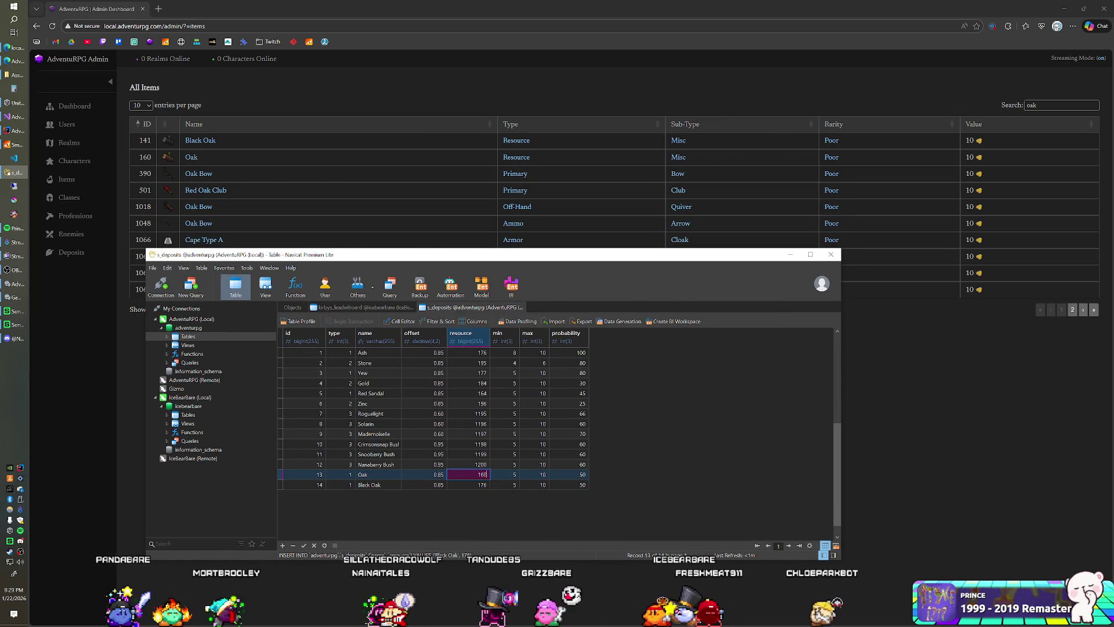
{"action": "key", "text": "Down"}
{"action": "type", "text": "0"}
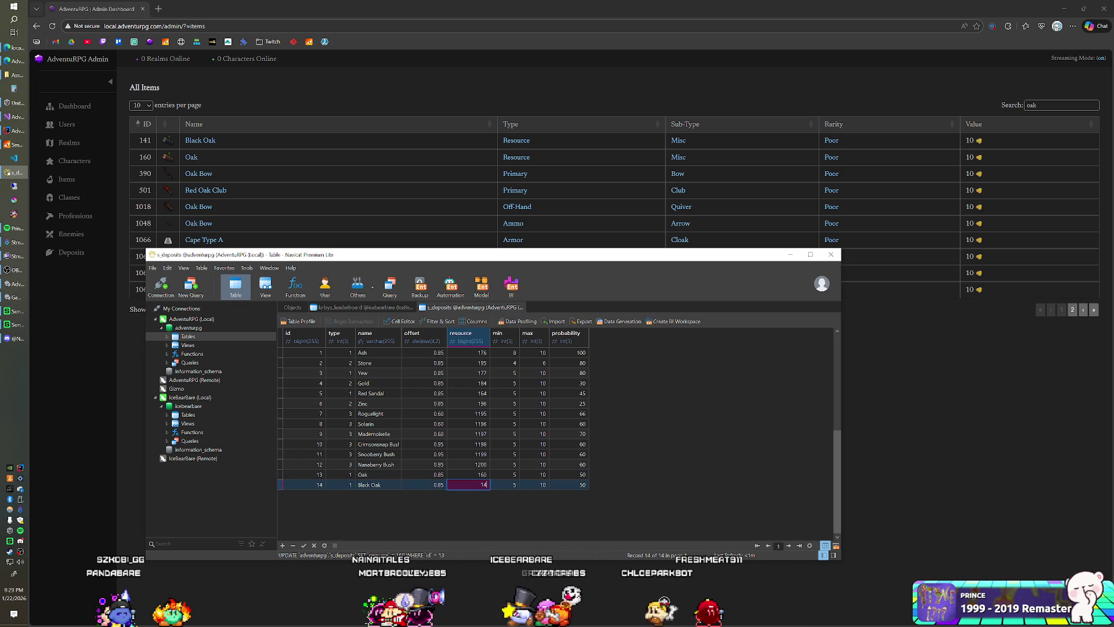
{"action": "type", "text": "1"}
{"action": "left_click", "coordinate": [569, 474]}
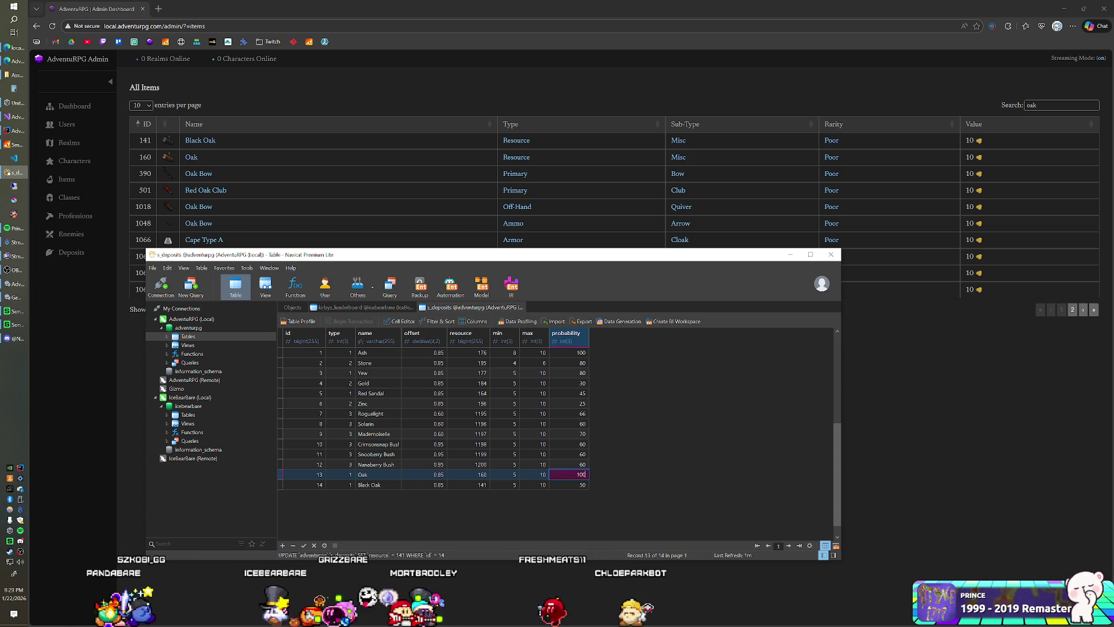
{"action": "key", "text": "Down"}
{"action": "type", "text": "10"}
{"action": "key", "text": "Return"}
{"action": "key", "text": "Up"}
{"action": "key", "text": "Up"}
{"action": "key", "text": "Up"}
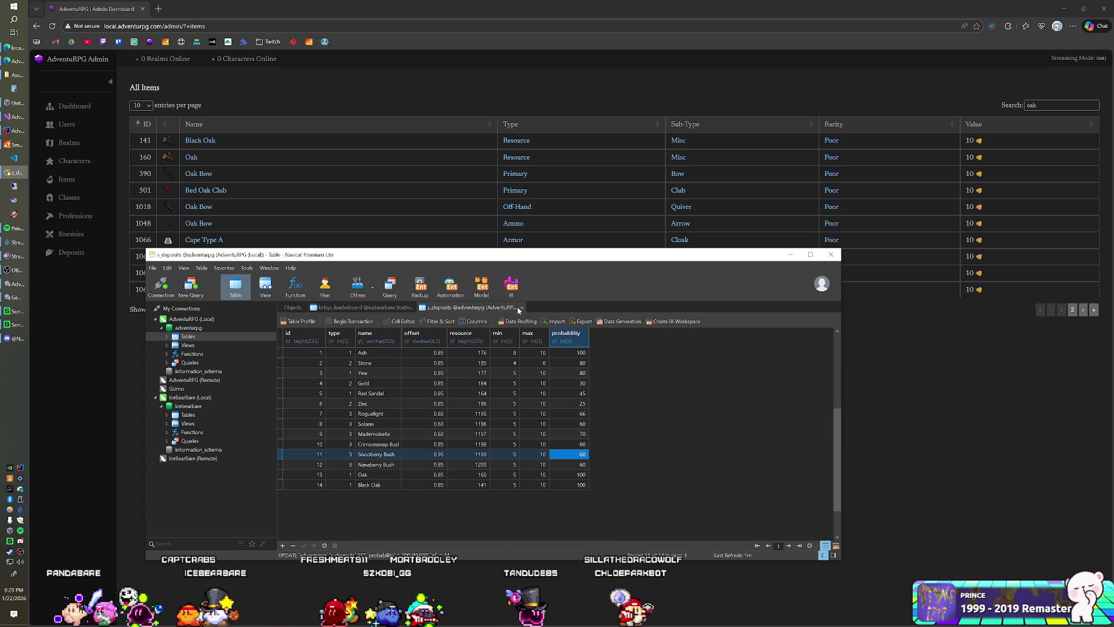
{"action": "left_click", "coordinate": [397, 96]}
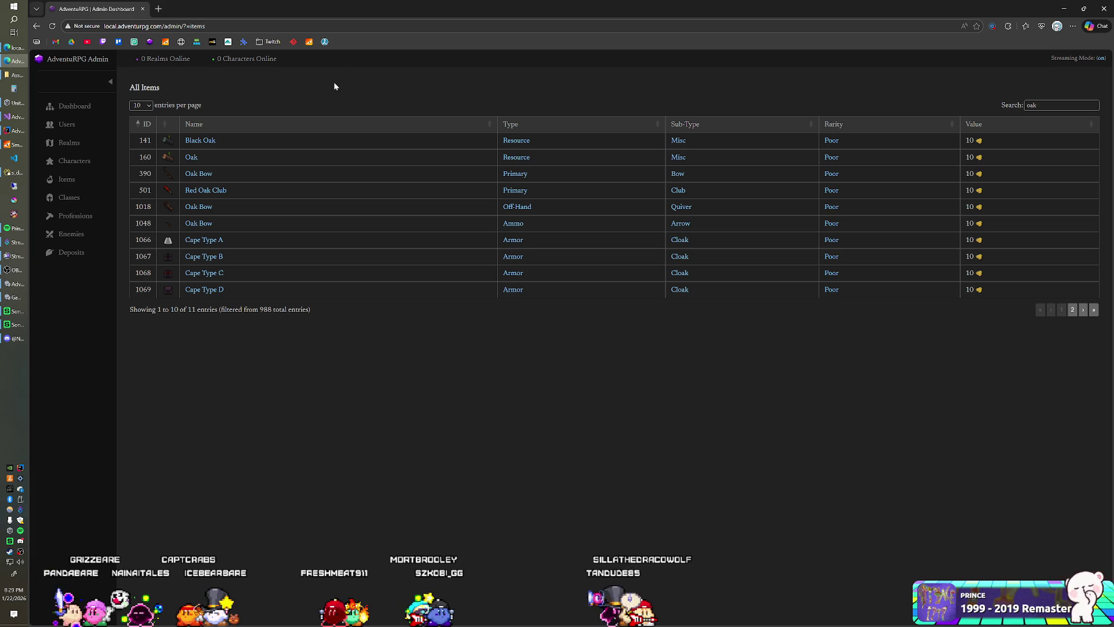
Shut down the running SmartFoxServer and relaunch it from IntelliJ IDEA
{"action": "left_click", "coordinate": [15, 145]}
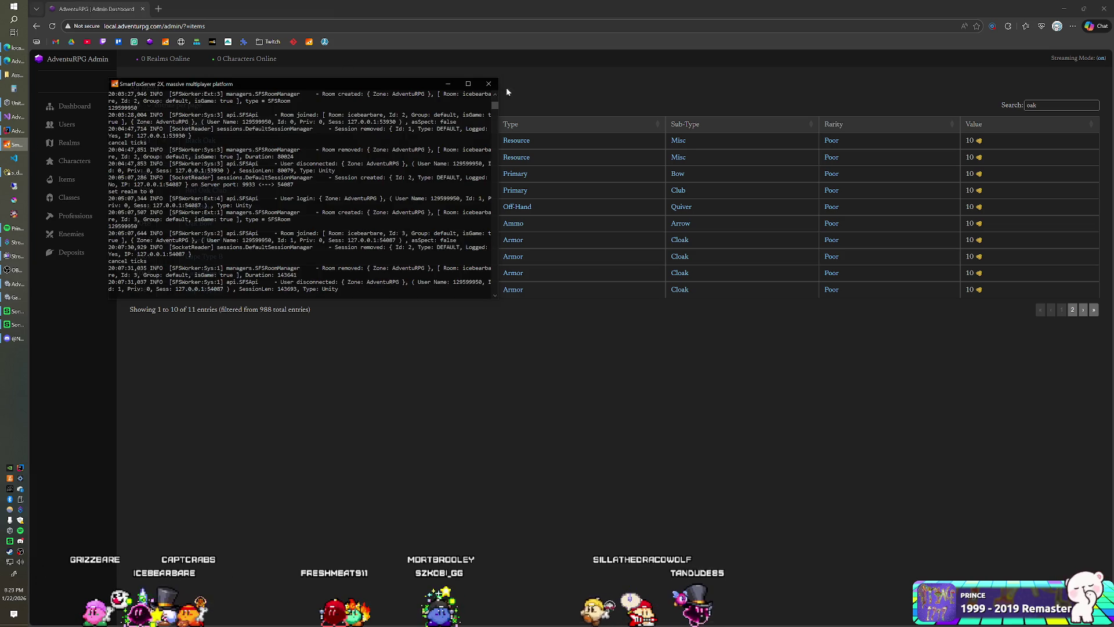
{"action": "left_click", "coordinate": [491, 85]}
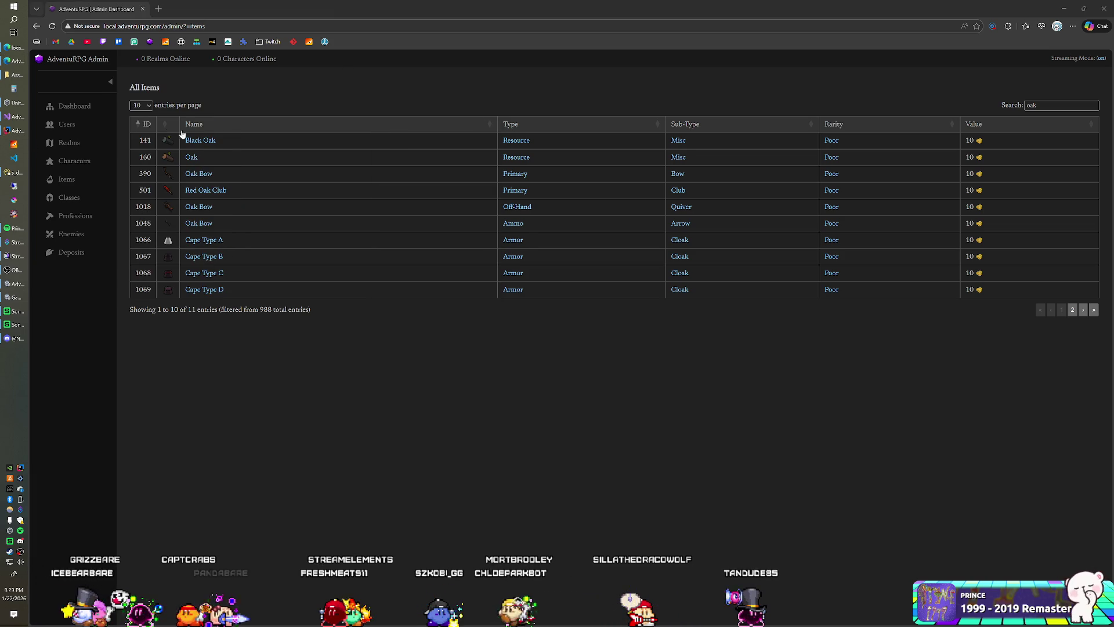
{"action": "left_click", "coordinate": [17, 130]}
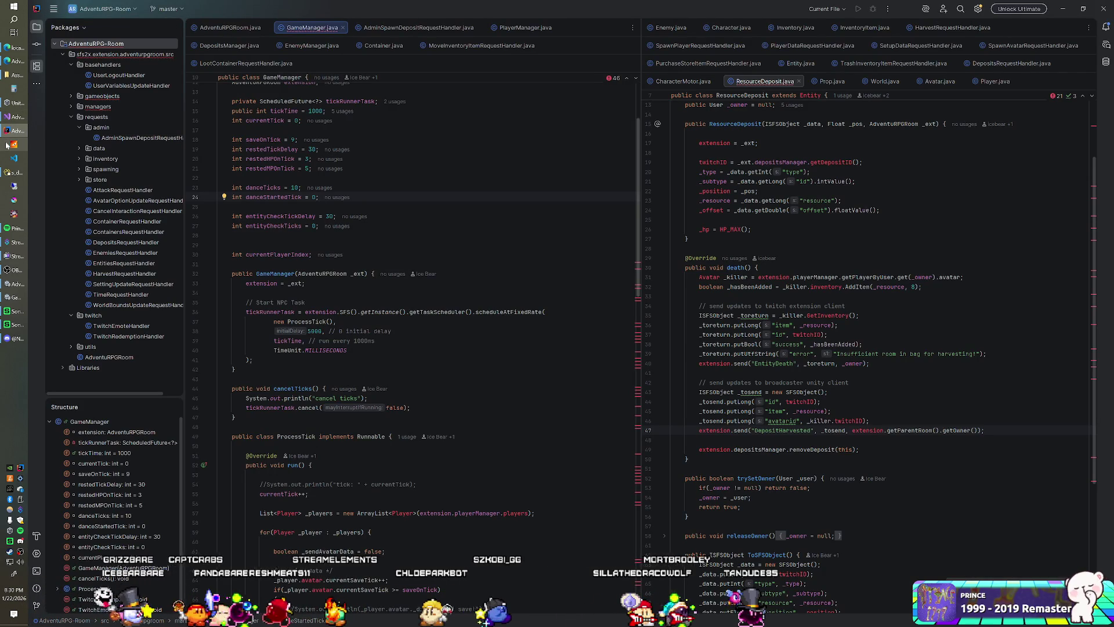
{"action": "left_click", "coordinate": [7, 144]}
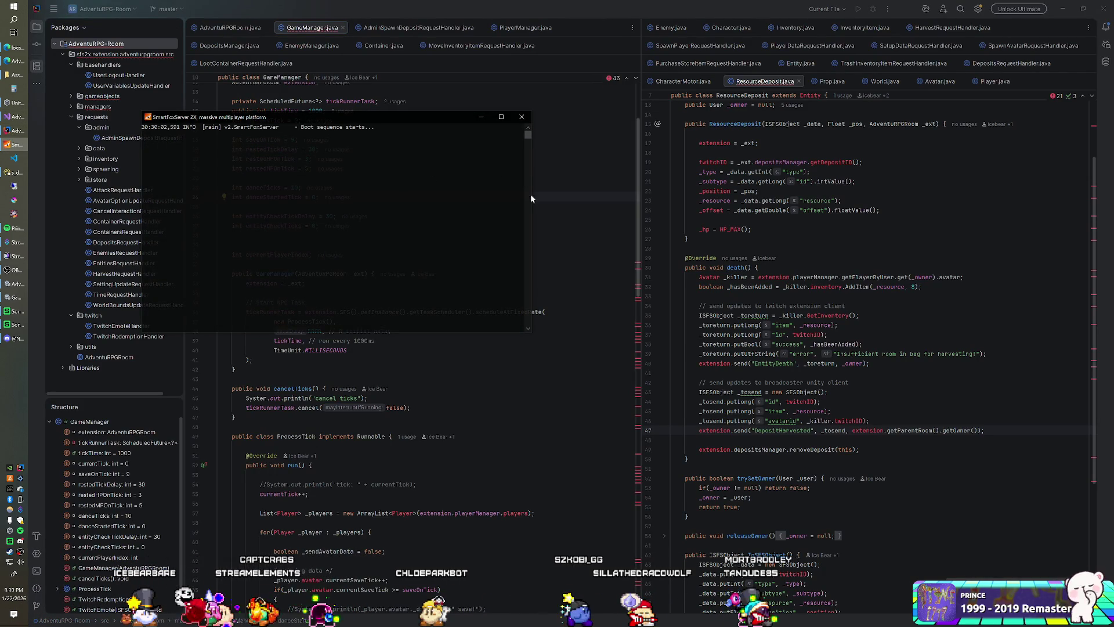
{"action": "key", "text": "alt+Tab"}
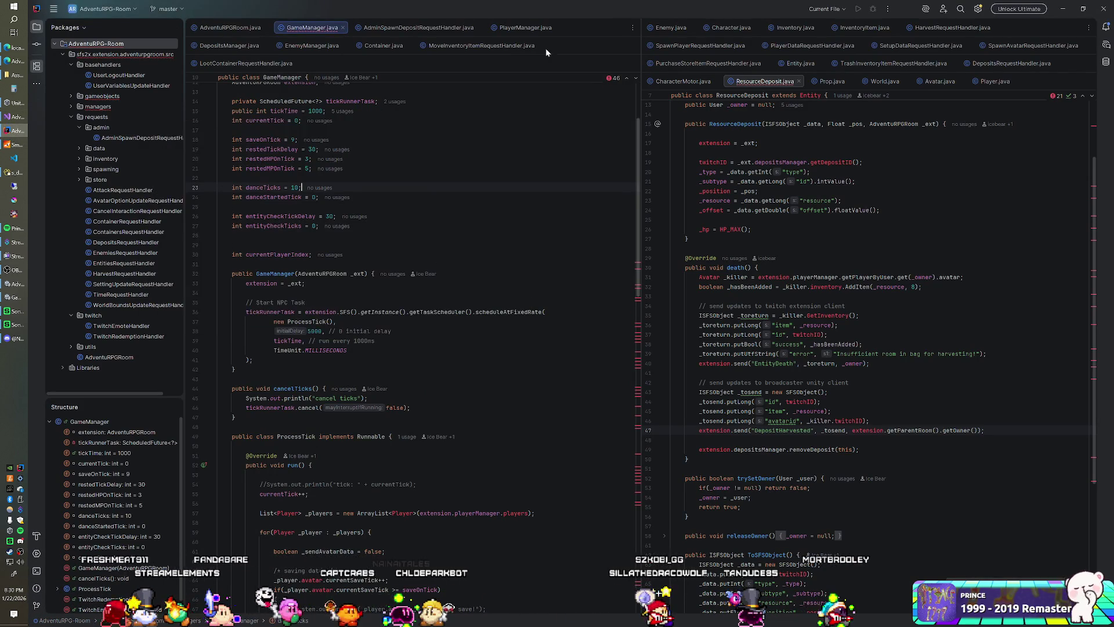
{"action": "key", "text": "alt+Tab"}
{"action": "key", "text": "alt+Tab"}
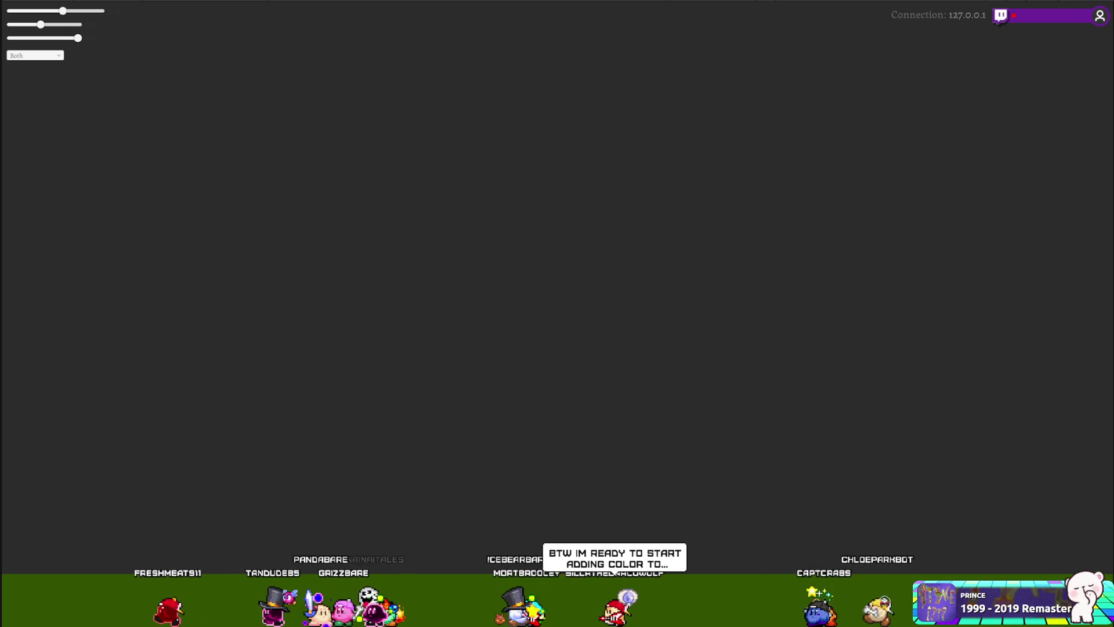
Make the game overlay background transparent with Ctrl+P during the Play-mode test
{"action": "key", "text": "ctrl+p"}
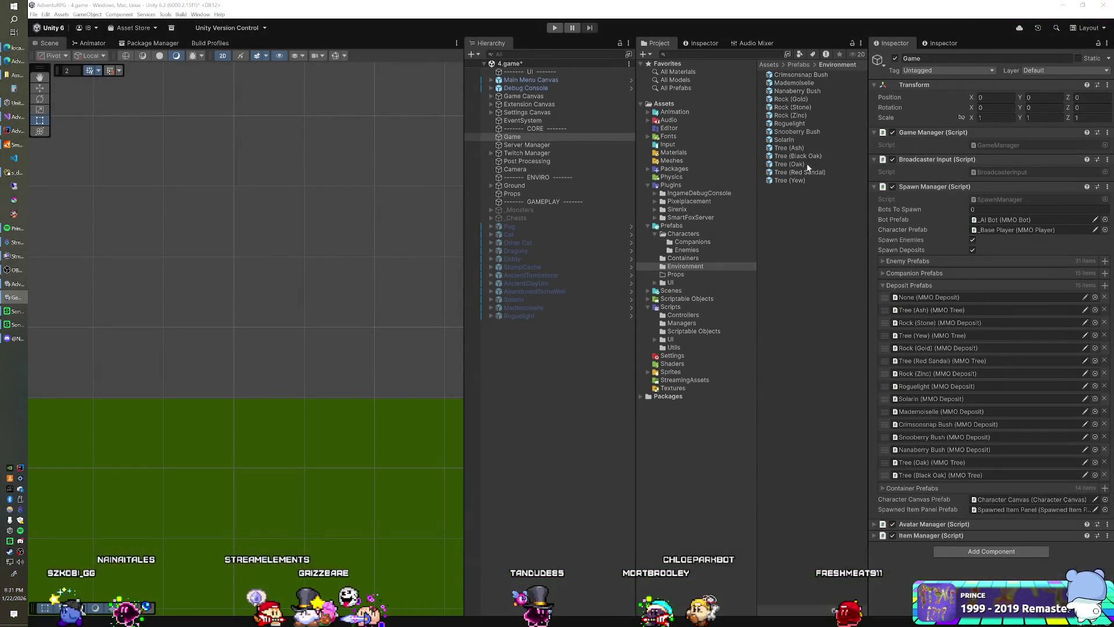
Inspect the Tree (Oak) prefab, then add Tree (Oak) and Tree (Black Oak) instances to the 4.game scene
{"action": "double_click", "coordinate": [807, 164]}
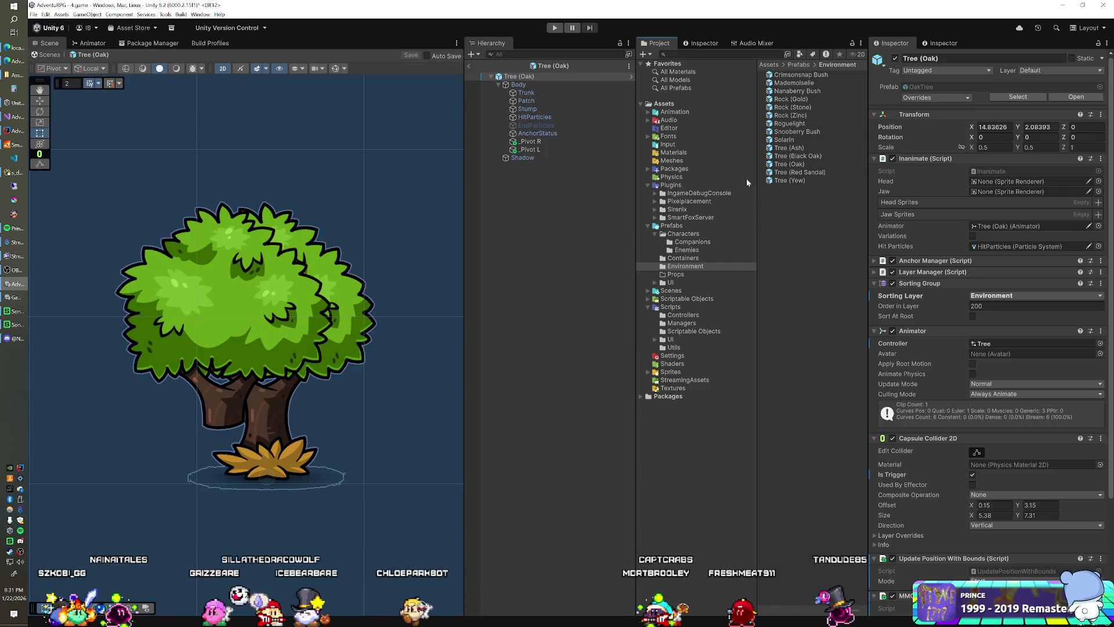
{"action": "left_click", "coordinate": [470, 66]}
{"action": "left_click_drag", "start_coordinate": [788, 166], "coordinate": [482, 424]}
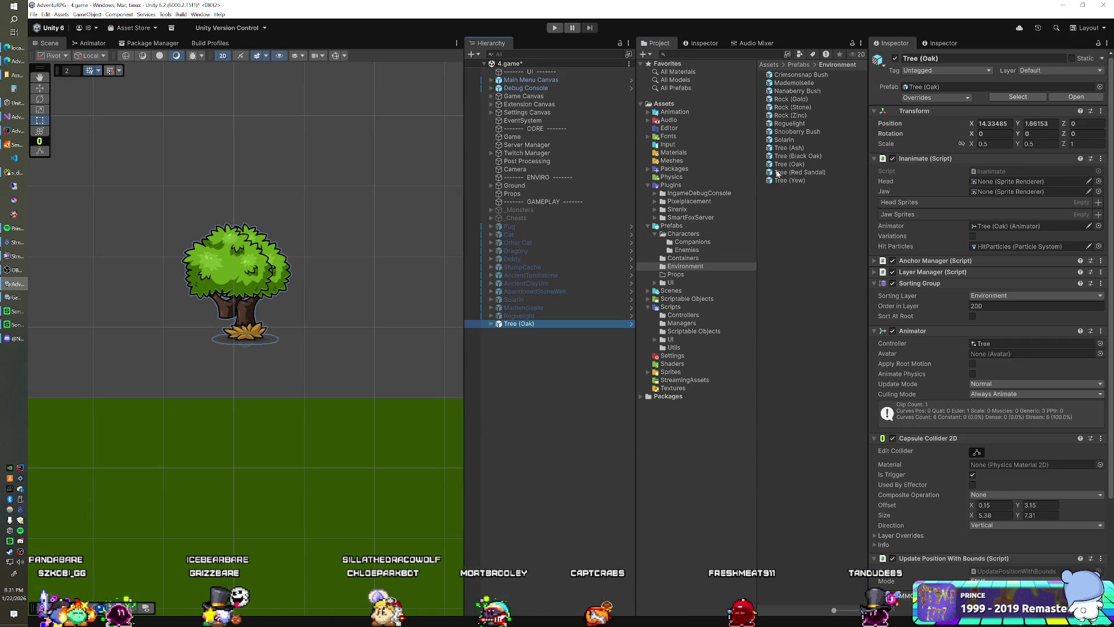
{"action": "left_click_drag", "start_coordinate": [784, 158], "coordinate": [522, 397]}
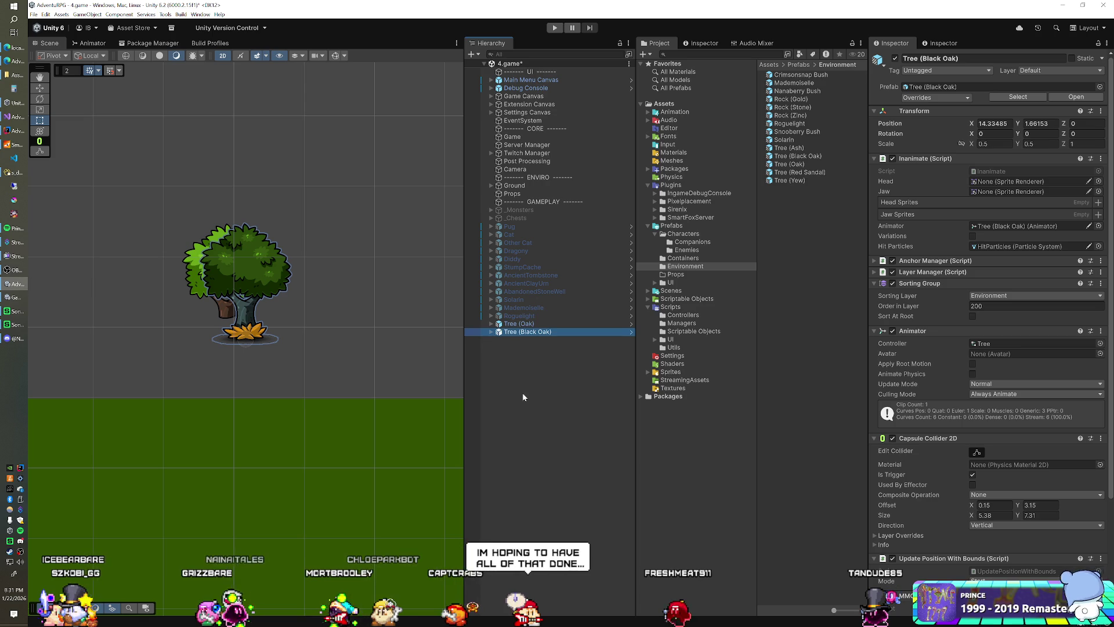
{"action": "left_click", "coordinate": [492, 325]}
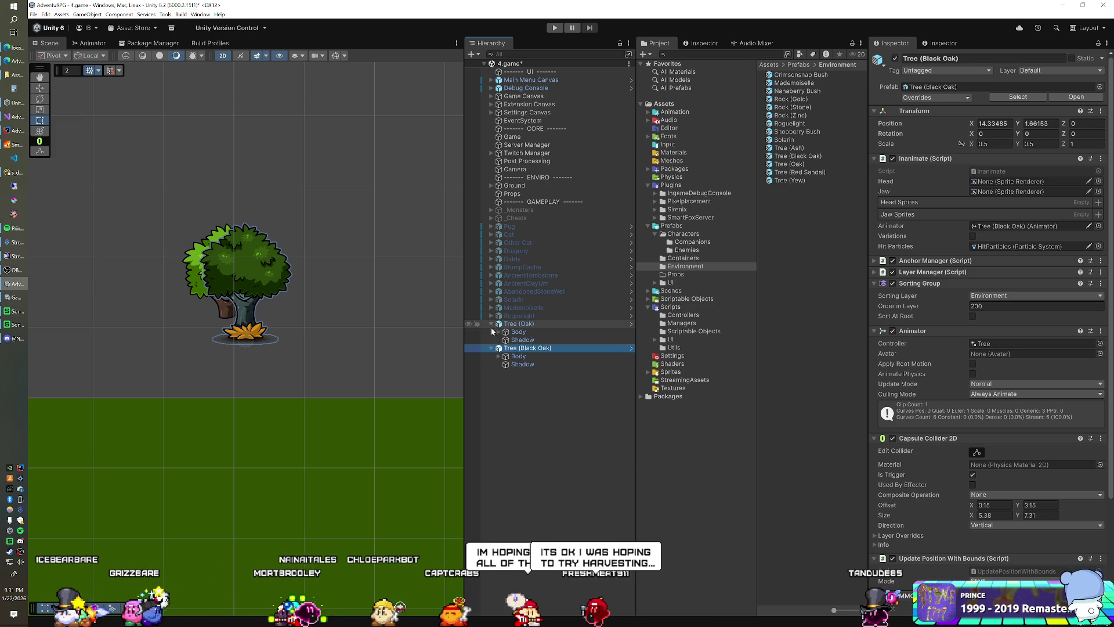
Compare the trees' pivots and remove the Sprite Renderer from the oak's _Pivot L
{"action": "left_click", "coordinate": [497, 332]}
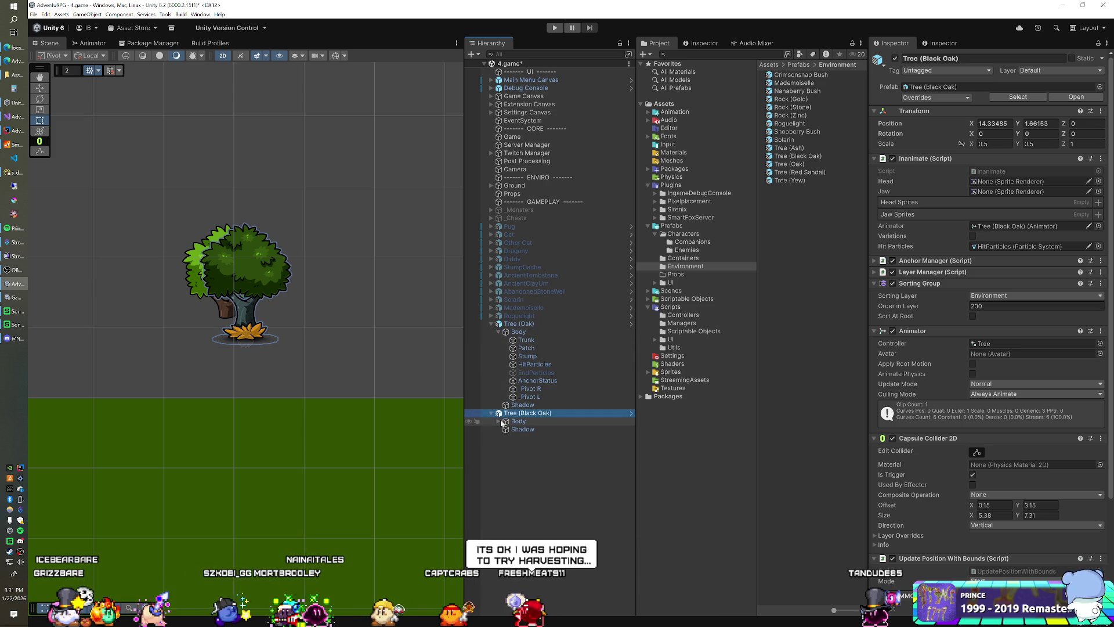
{"action": "left_click", "coordinate": [530, 390]}
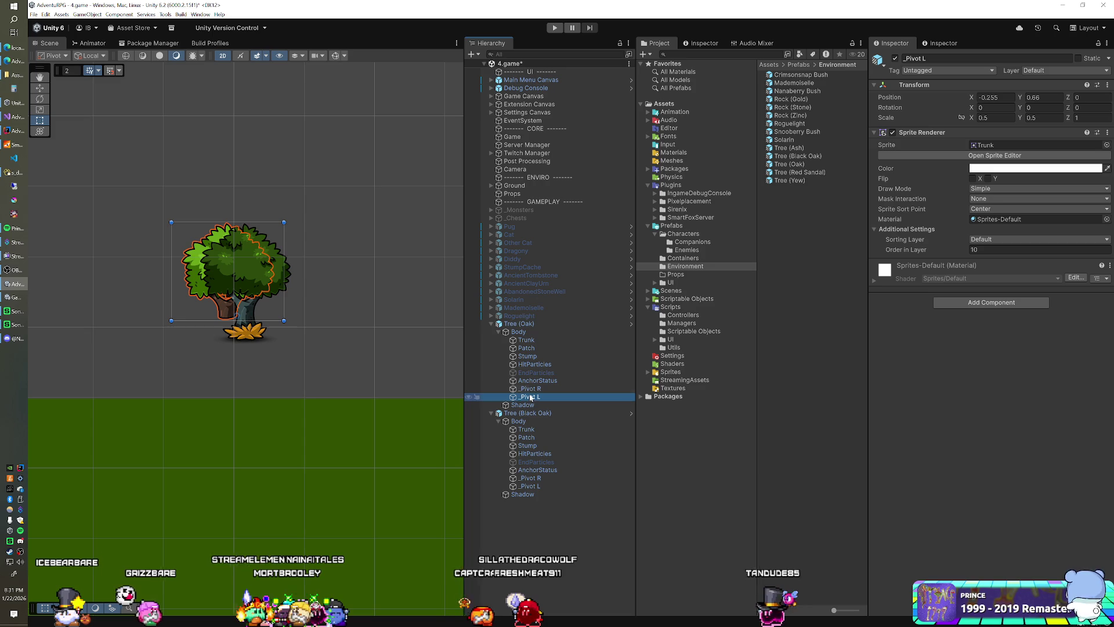
{"action": "left_click", "coordinate": [531, 397]}
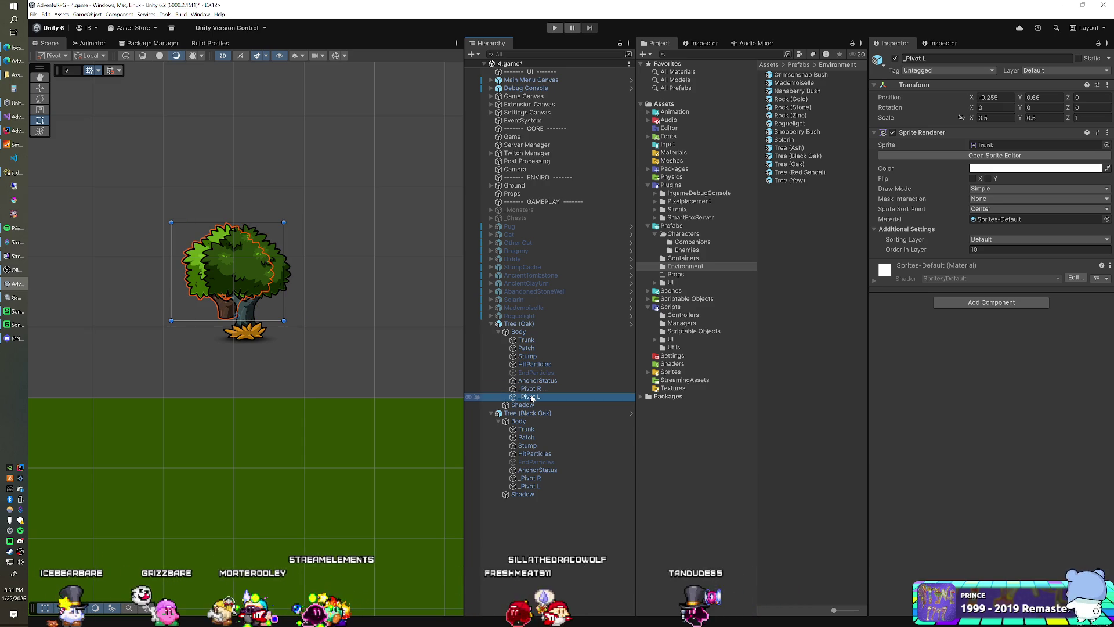
{"action": "left_click", "coordinate": [532, 390]}
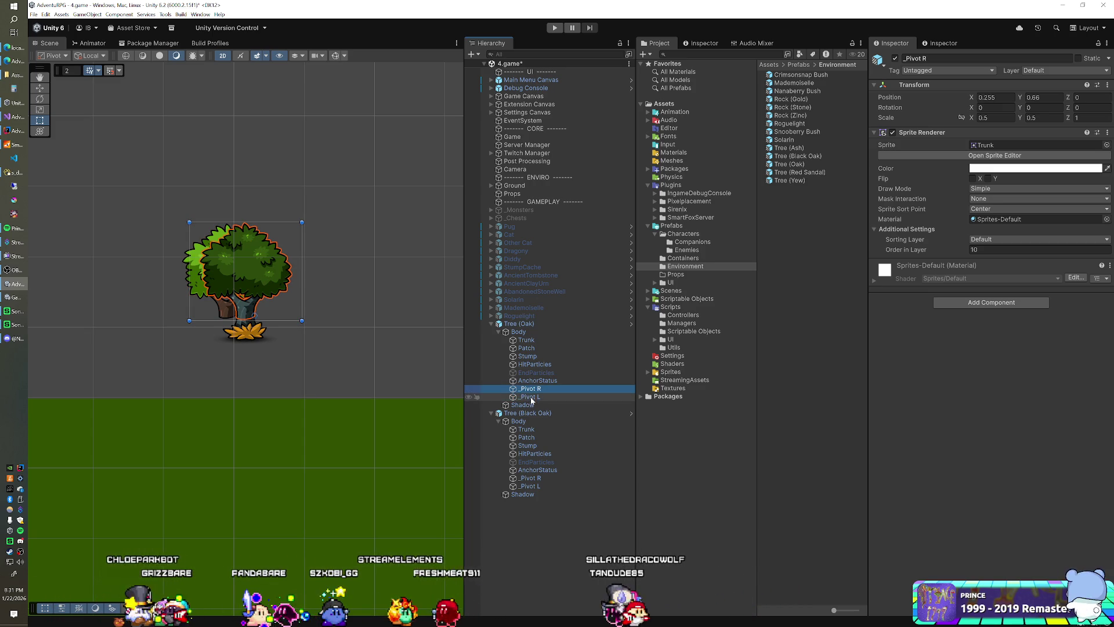
{"action": "left_click", "coordinate": [530, 478]}
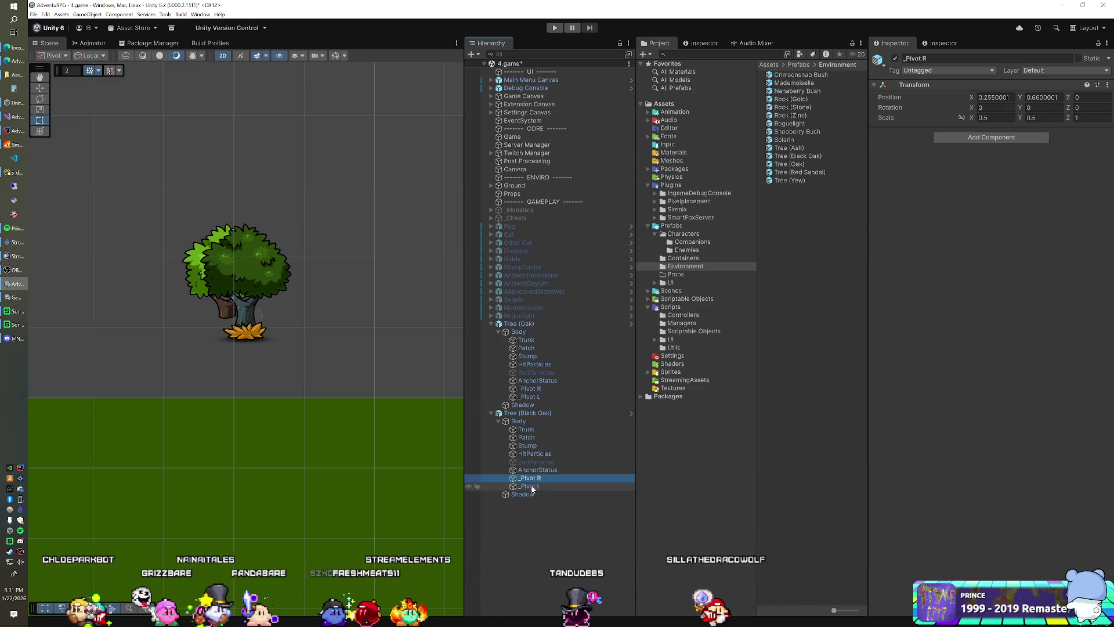
{"action": "left_click", "coordinate": [530, 397]}
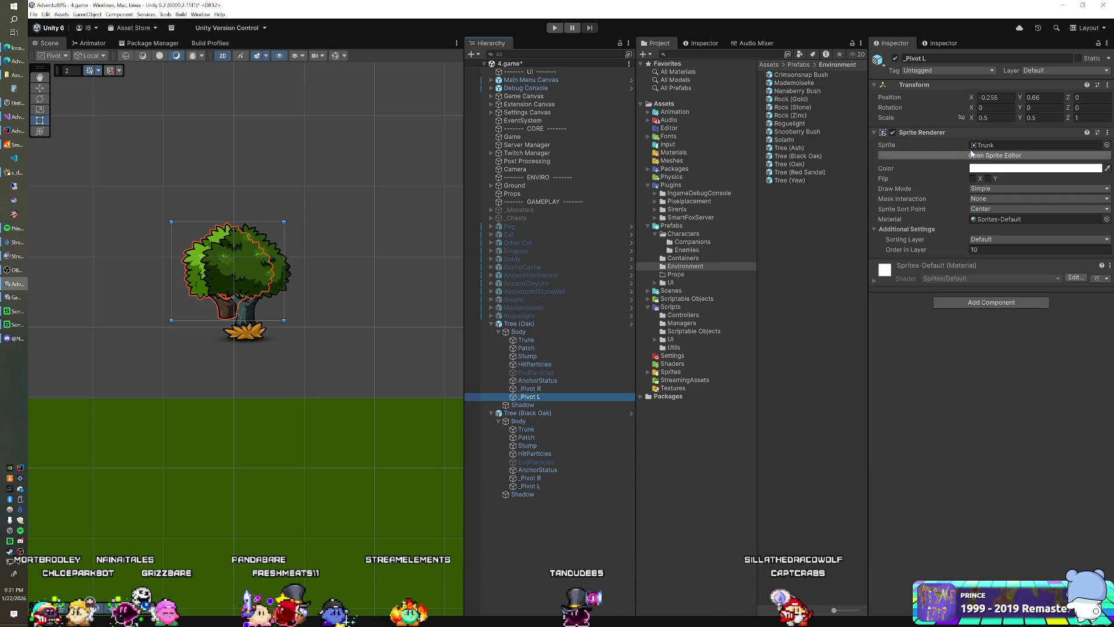
{"action": "right_click", "coordinate": [901, 134]}
{"action": "left_click", "coordinate": [922, 152]}
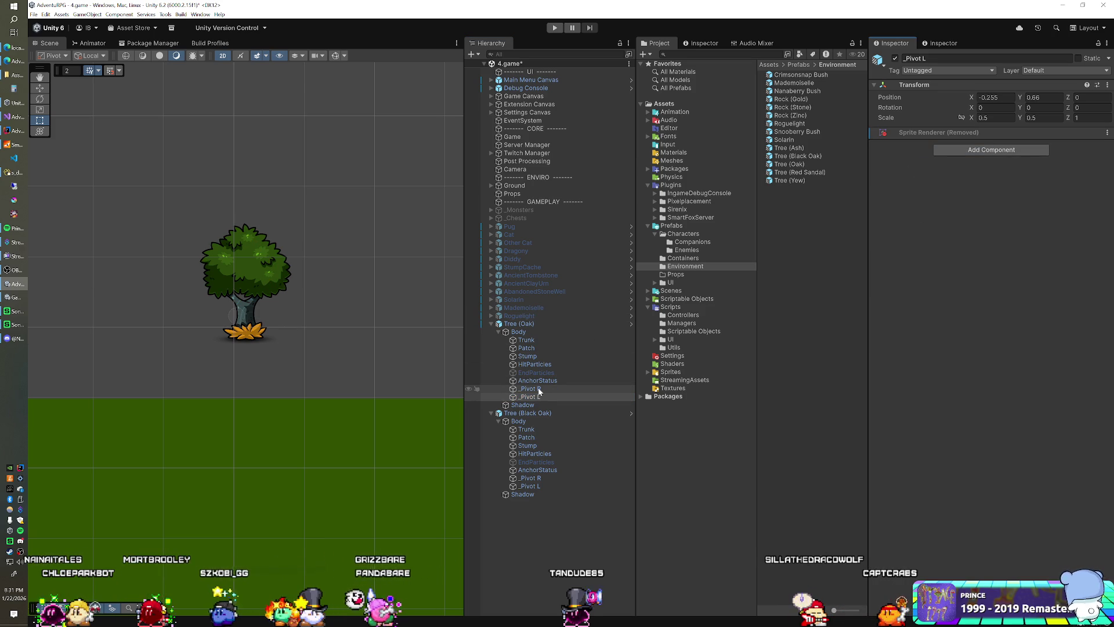
Check the oak's Trunk, then select the Tree (Black Oak) instance for removal
{"action": "left_click", "coordinate": [529, 340]}
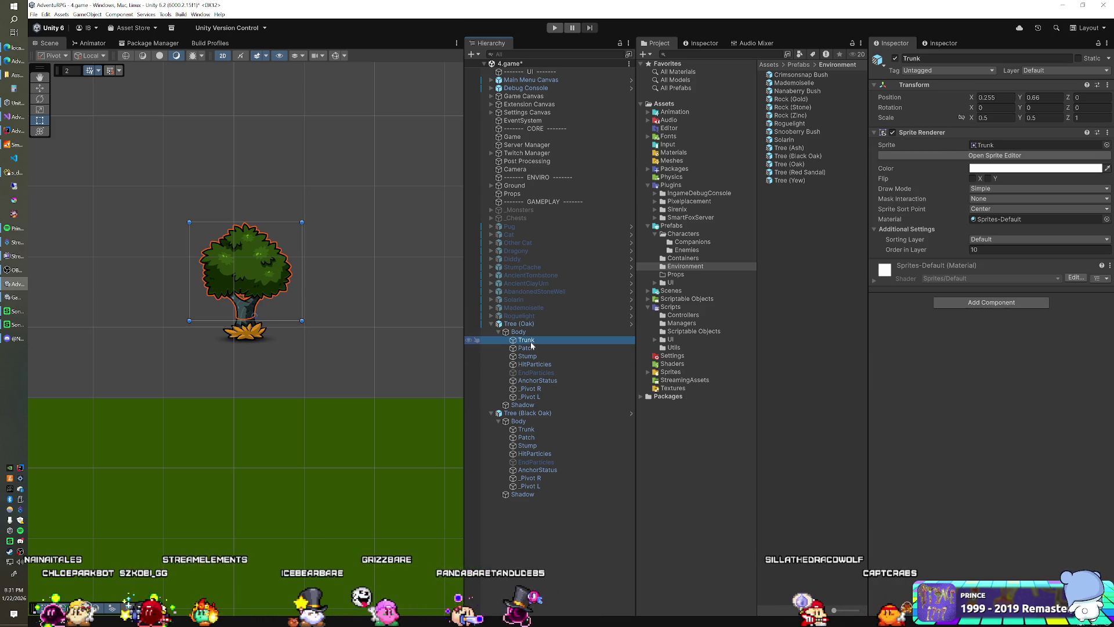
{"action": "left_click", "coordinate": [520, 324]}
{"action": "left_click", "coordinate": [530, 413]}
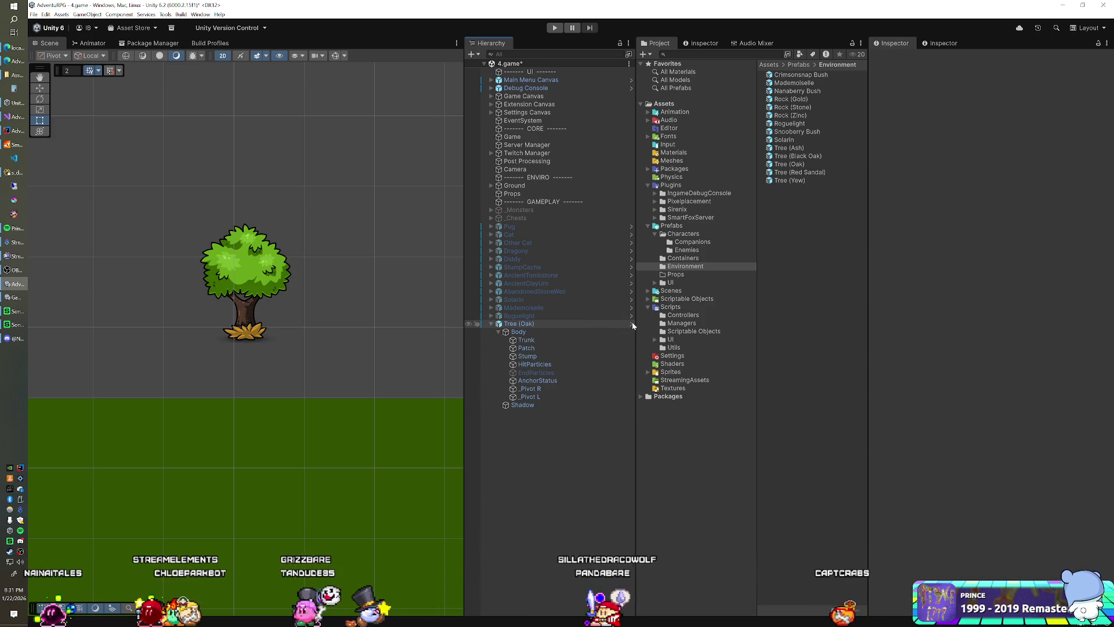
In the Tree (Oak) prefab, remove the Sprite Renderer from both _Pivot R and _Pivot L
{"action": "left_click", "coordinate": [631, 324]}
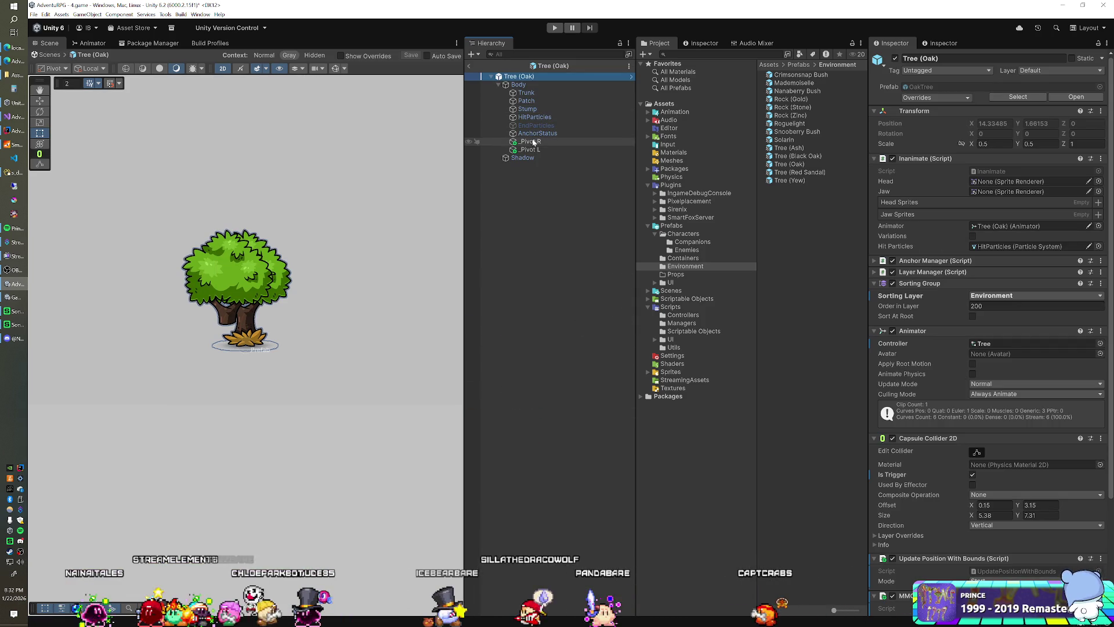
{"action": "left_click", "coordinate": [529, 141]}
{"action": "right_click", "coordinate": [926, 133]}
{"action": "left_click", "coordinate": [951, 152]}
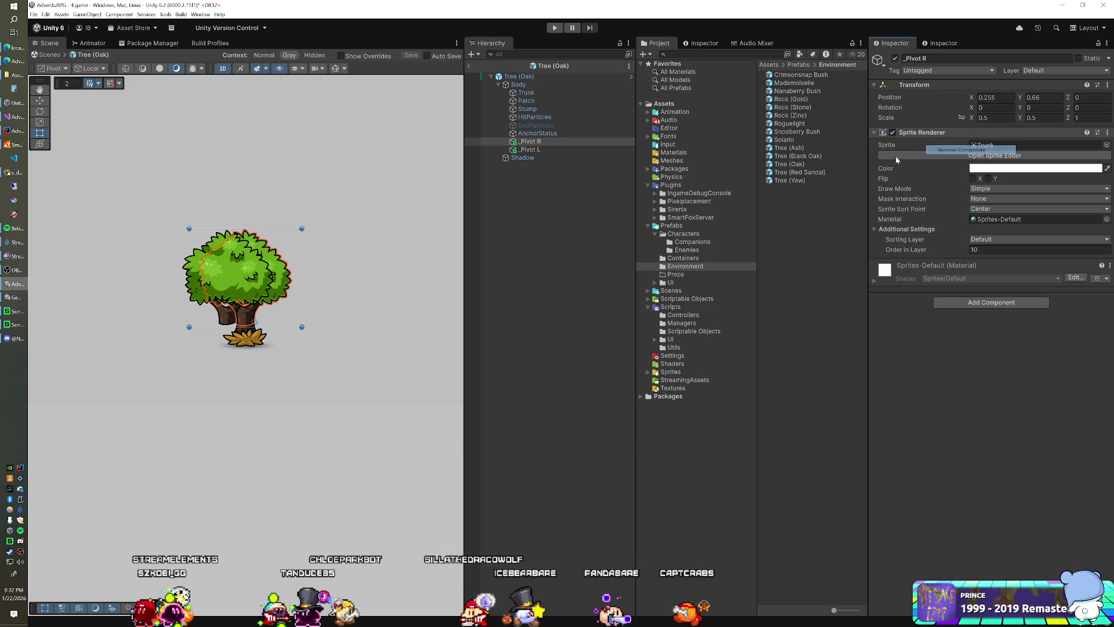
{"action": "left_click", "coordinate": [546, 150]}
{"action": "right_click", "coordinate": [929, 132]}
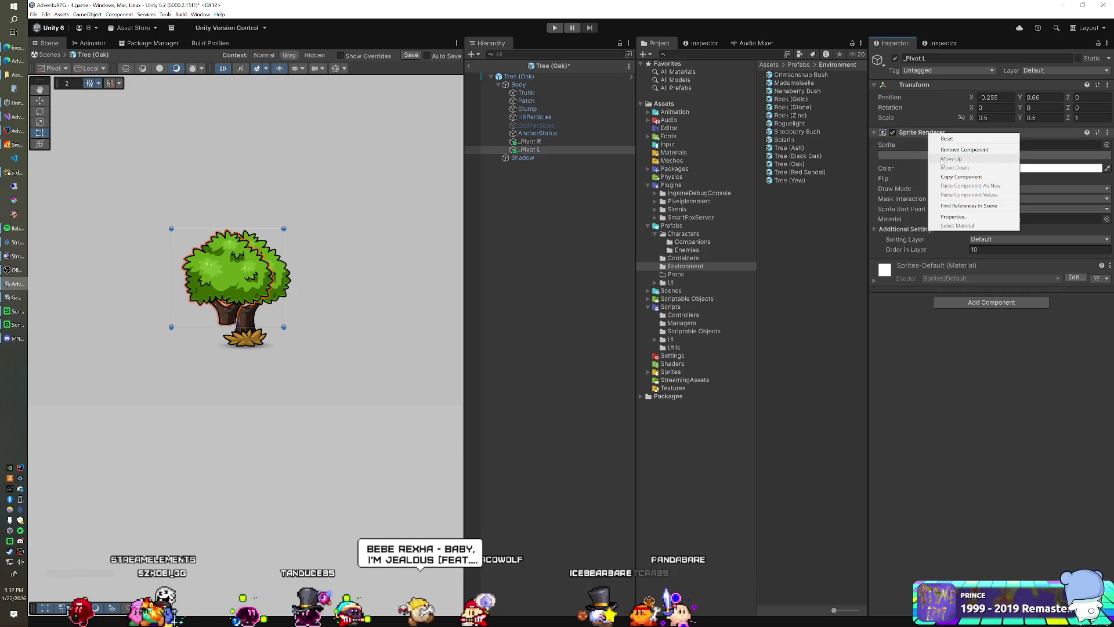
{"action": "left_click", "coordinate": [943, 150]}
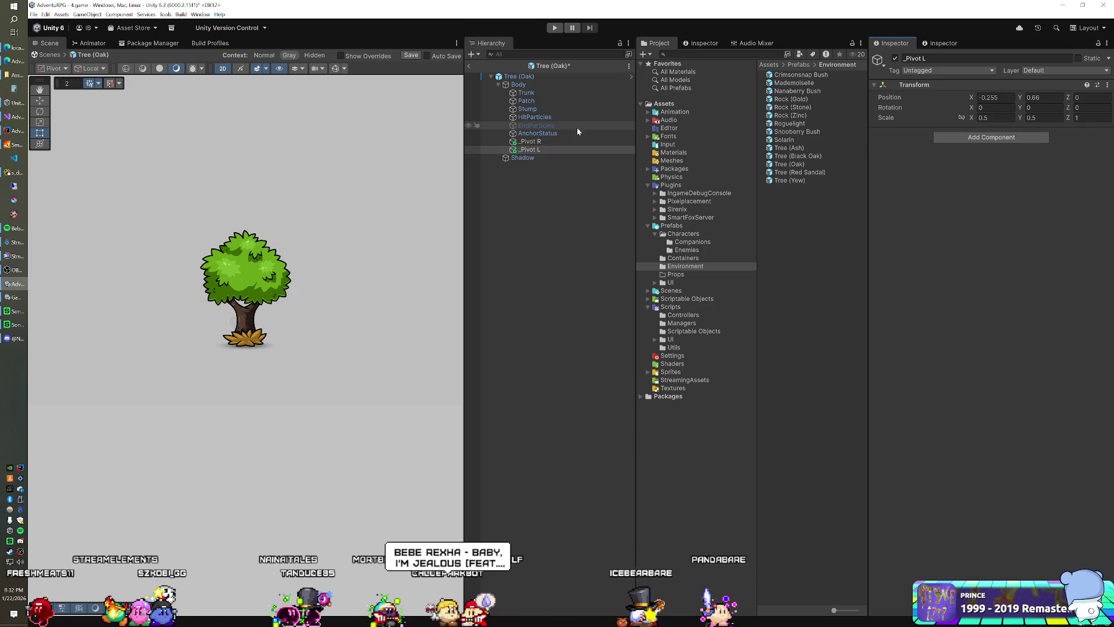
Return to the scene, delete the Tree (Oak) instance, and start Play mode
{"action": "left_click", "coordinate": [468, 67]}
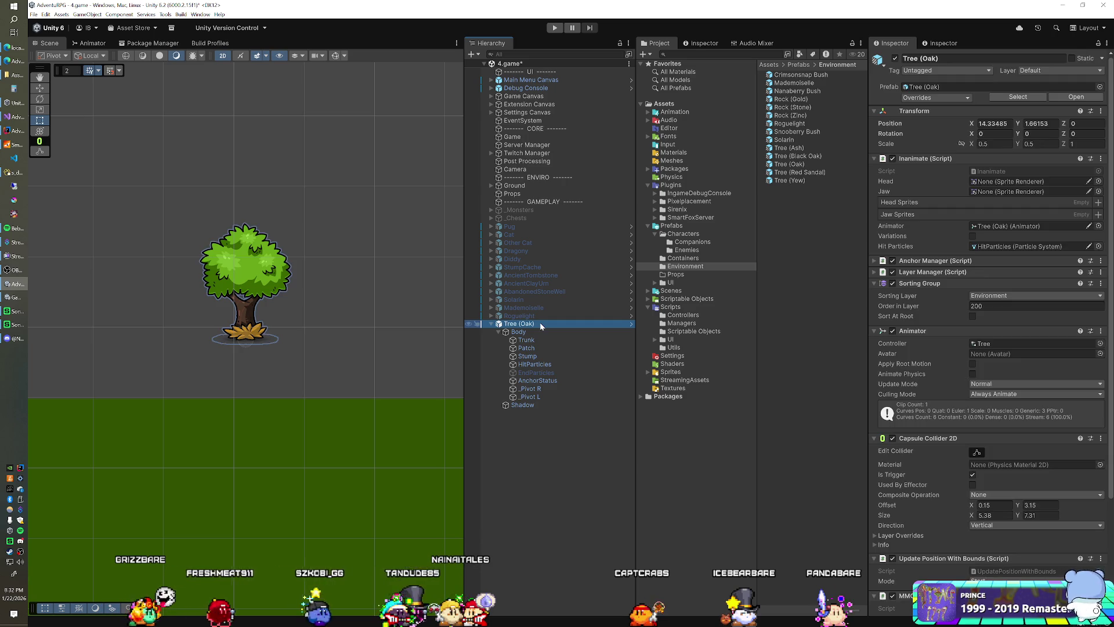
{"action": "key", "text": "Delete"}
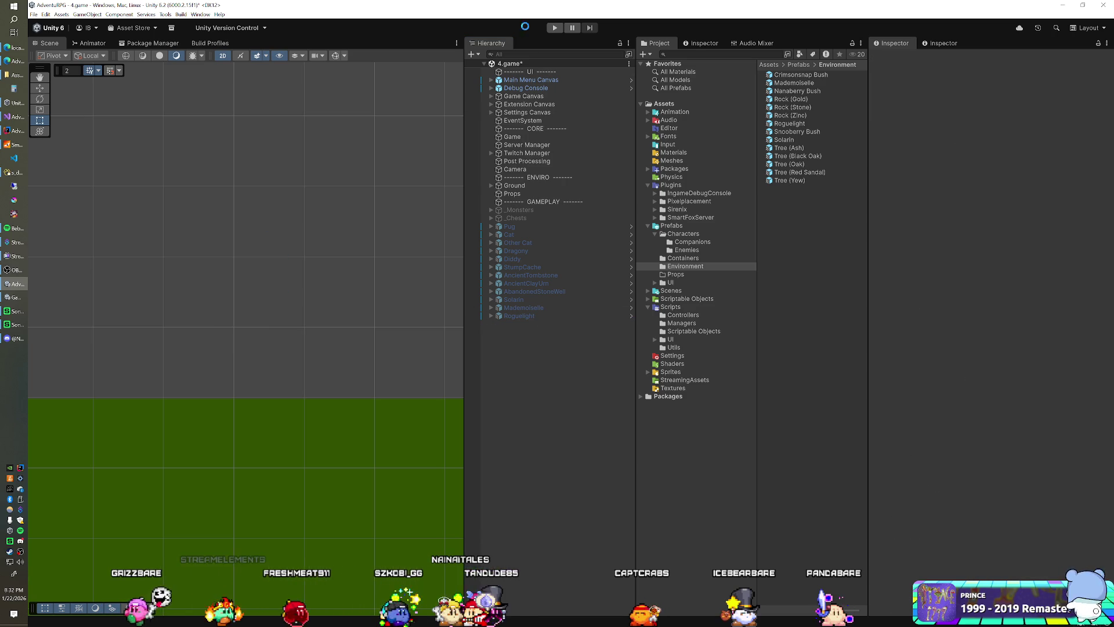
{"action": "left_click", "coordinate": [554, 27]}
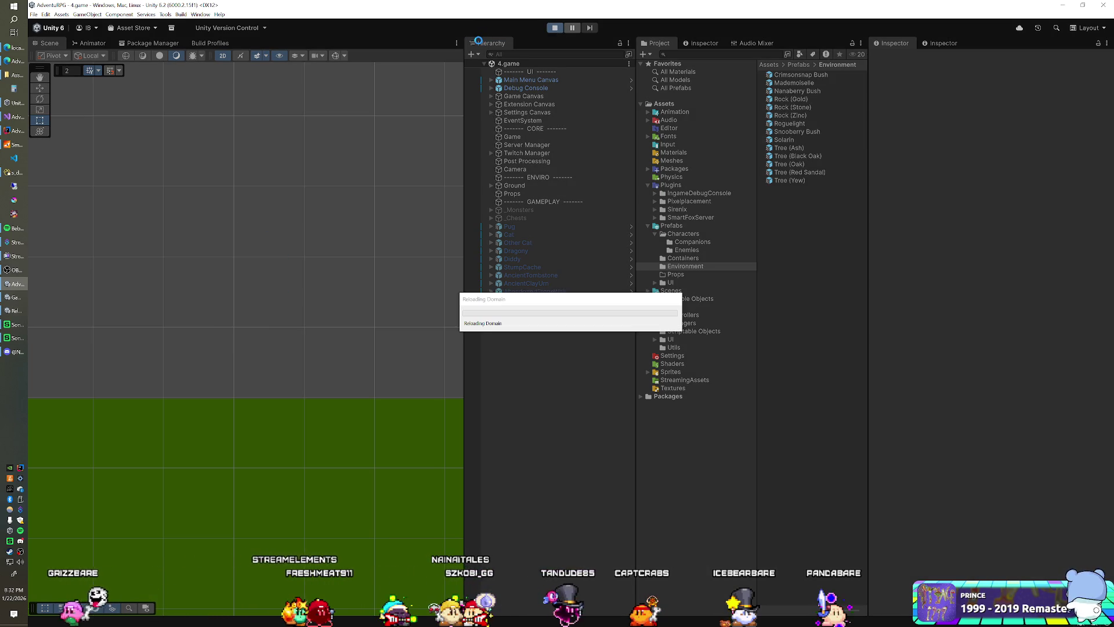
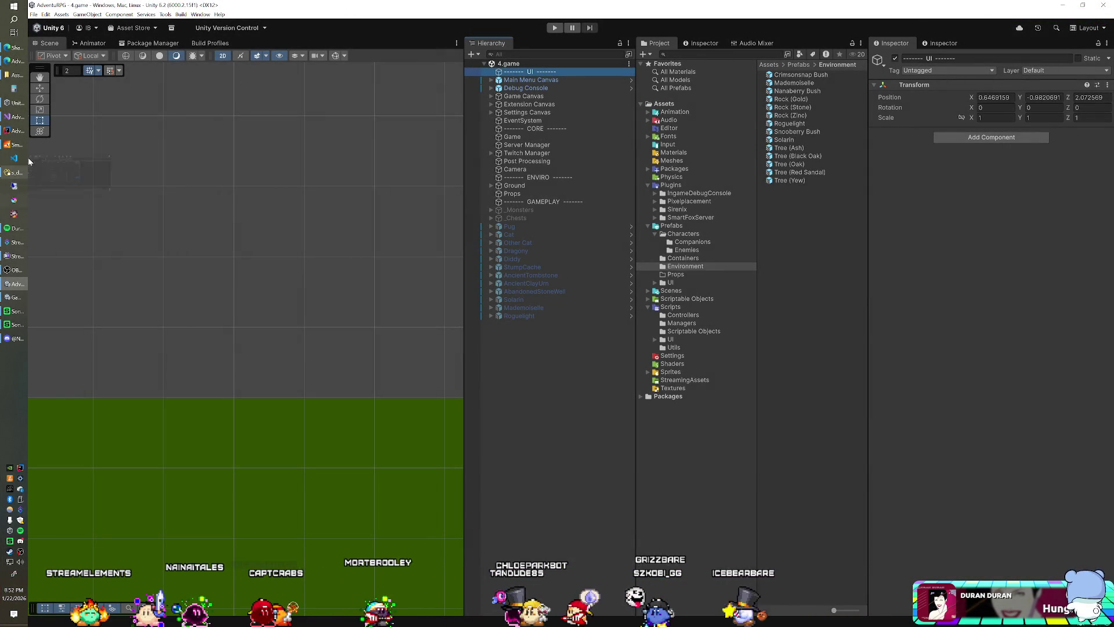
Exit the IntelliJ project window and bring the Visual Studio code window forward
{"action": "left_click", "coordinate": [17, 131]}
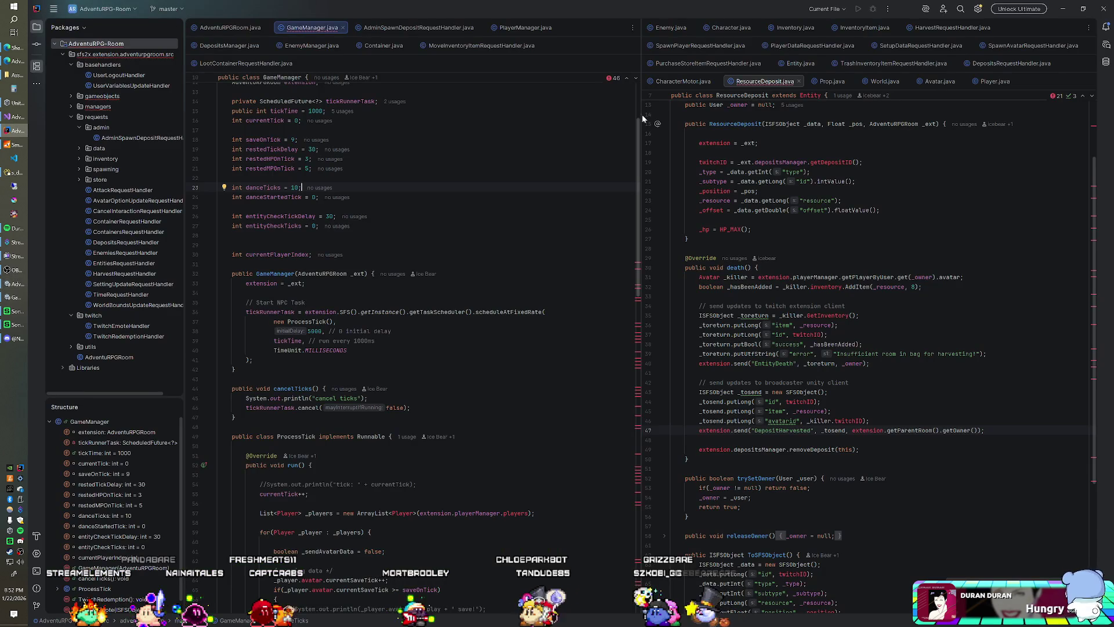
{"action": "left_click", "coordinate": [1099, 11]}
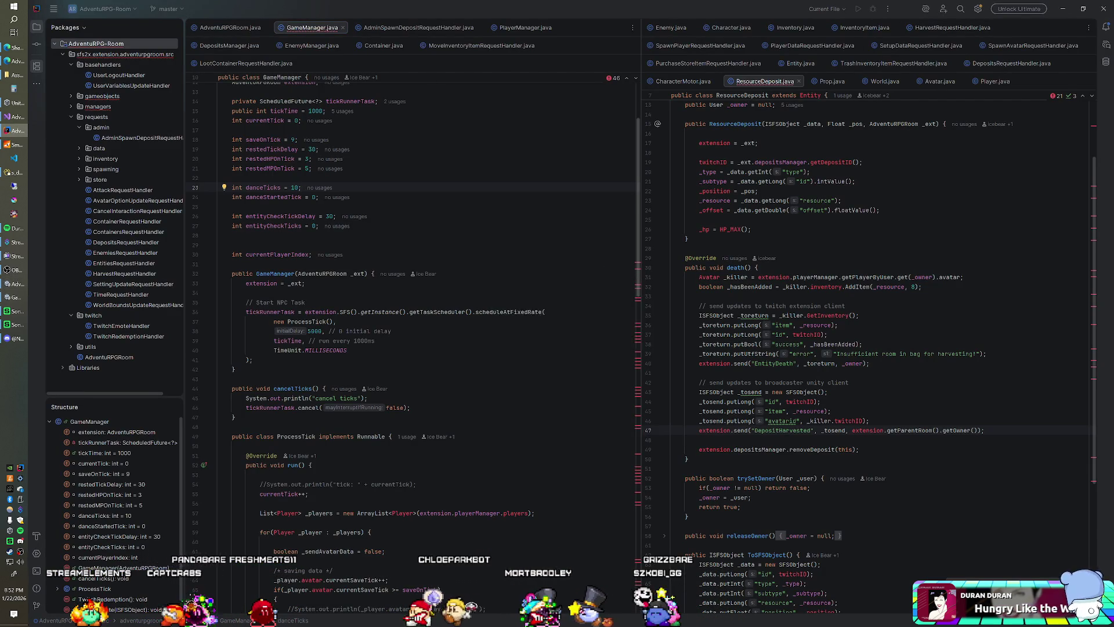
{"action": "key", "text": "Return"}
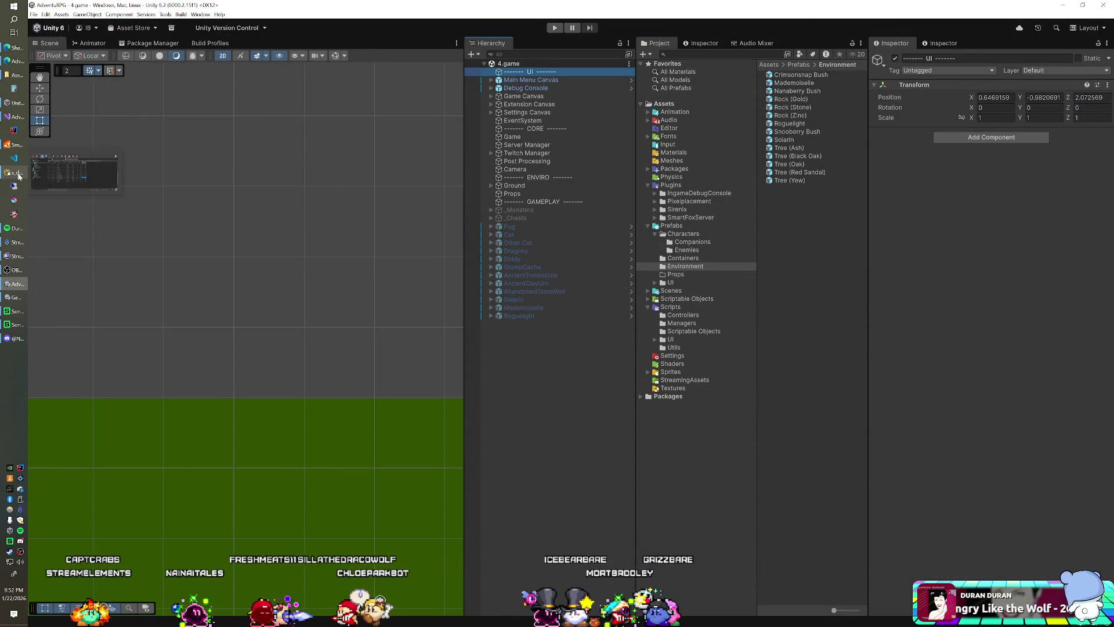
{"action": "mouse_move", "coordinate": [17, 119]}
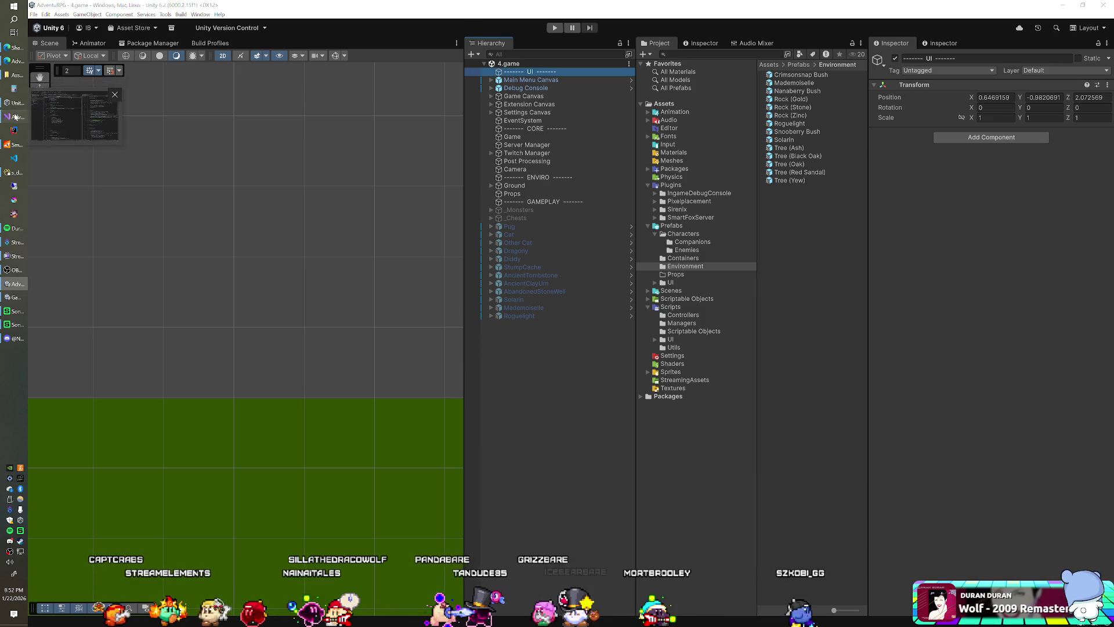
{"action": "left_click", "coordinate": [74, 115]}
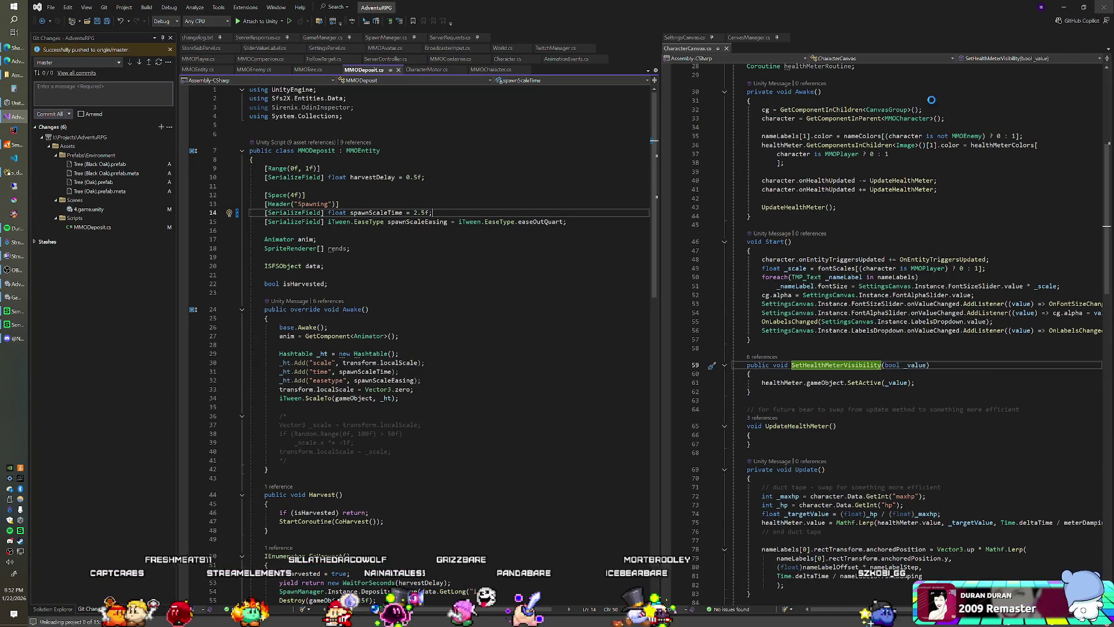
Switch from Visual Studio to the Krita window holding YellowFlower.png
{"action": "key", "text": "alt+Tab"}
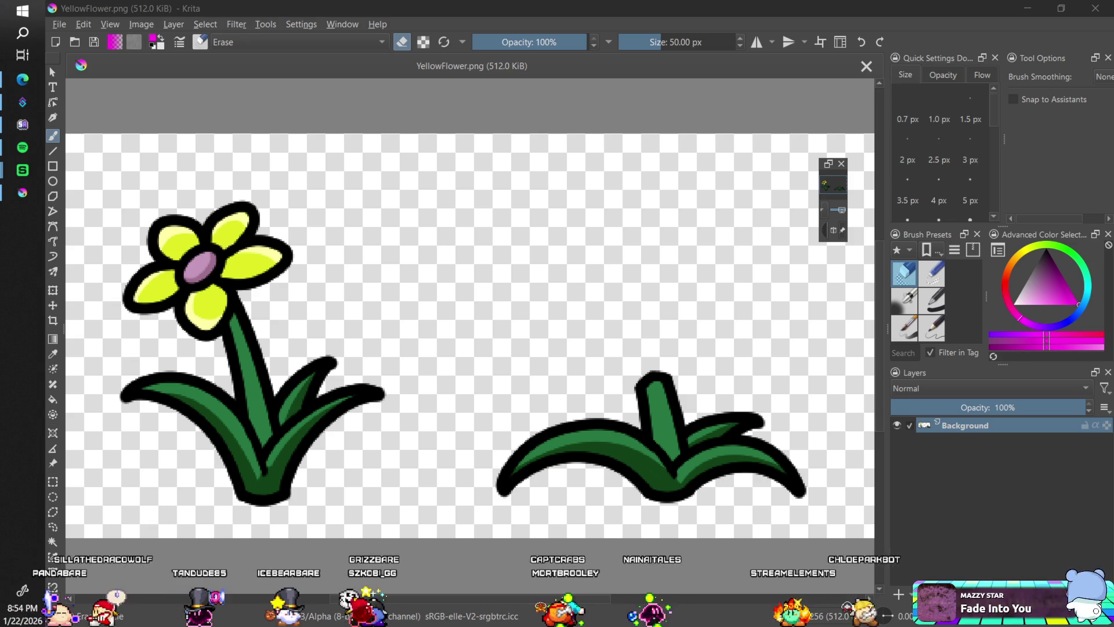
{"action": "left_click", "coordinate": [346, 24]}
{"action": "mouse_move", "coordinate": [490, 57]}
{"action": "mouse_move", "coordinate": [570, 73]}
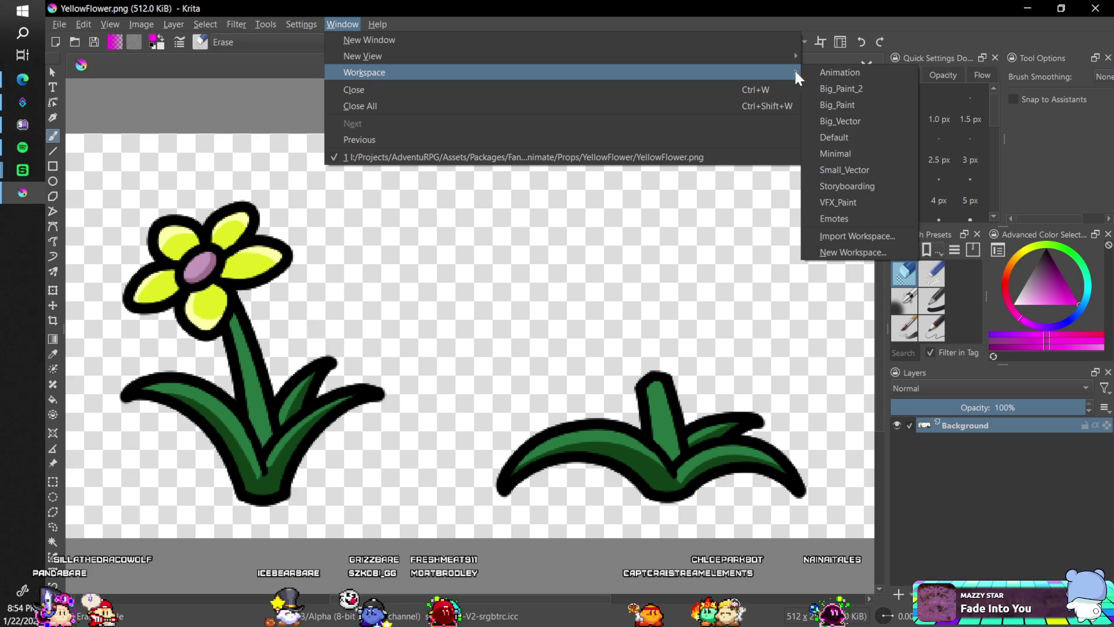
{"action": "left_click", "coordinate": [848, 203]}
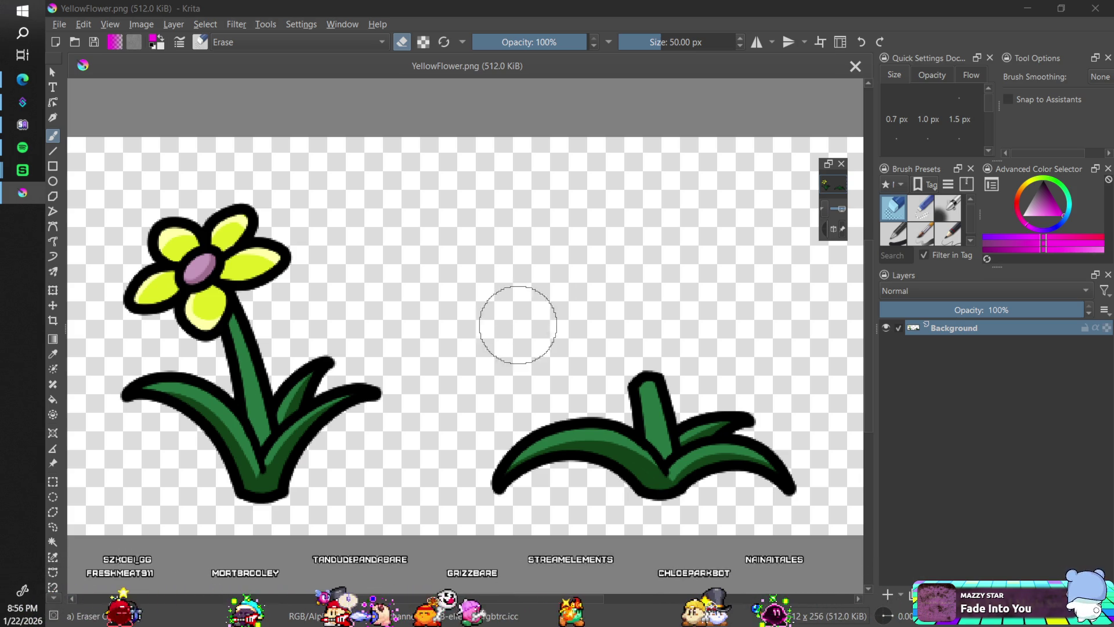
Paste the copied picture as a reference image
{"action": "left_click", "coordinate": [469, 5]}
{"action": "left_click", "coordinate": [81, 24]}
{"action": "left_click", "coordinate": [131, 236]}
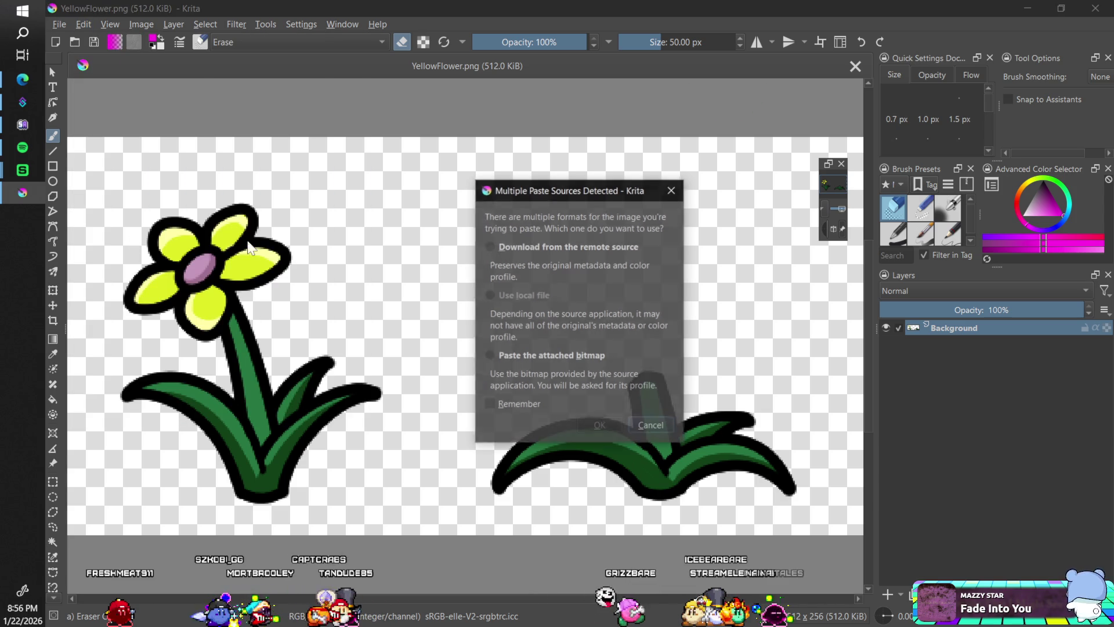
Download the purple crocus from the remote source as a reference and resize it
{"action": "left_click", "coordinate": [600, 424]}
{"action": "left_click", "coordinate": [574, 337]}
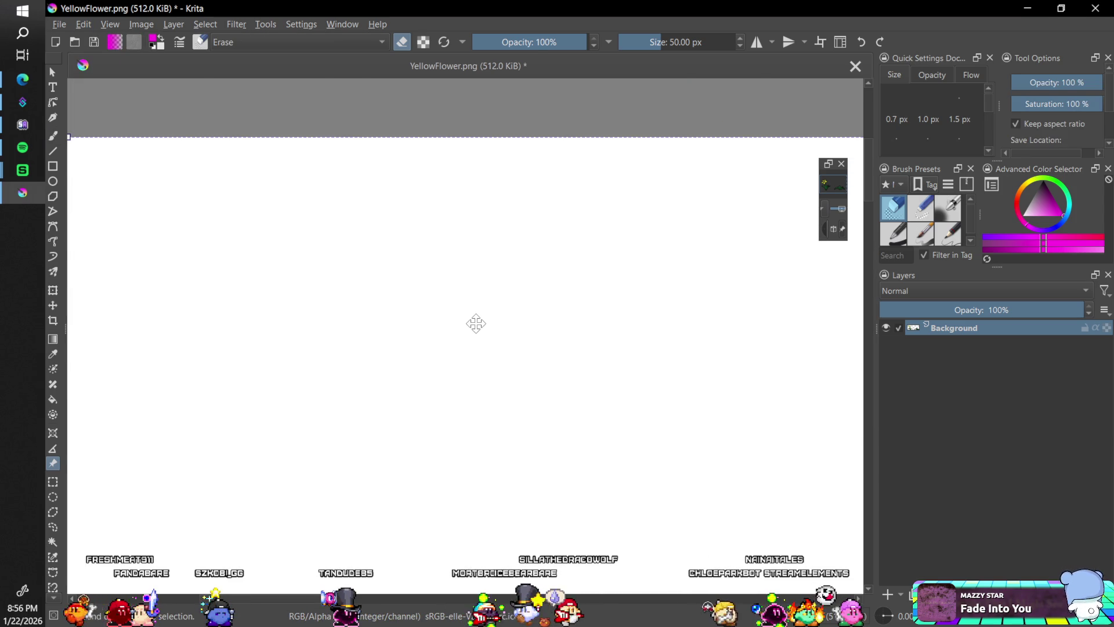
{"action": "scroll", "coordinate": [491, 349], "scroll_direction": "down", "scroll_amount": 4}
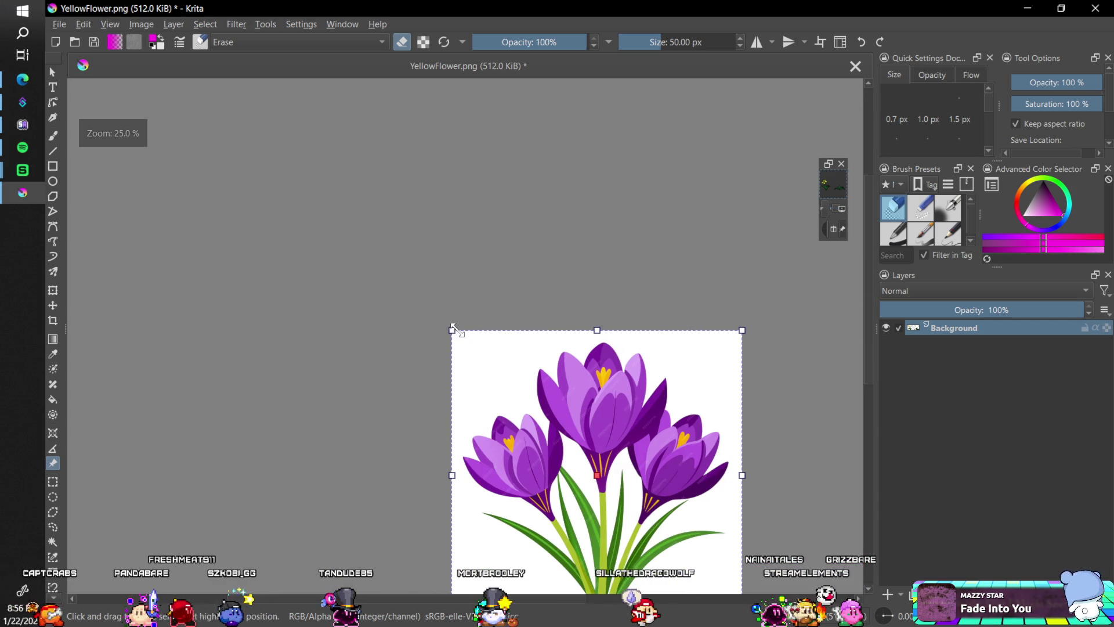
{"action": "mouse_move", "coordinate": [452, 330]}
{"action": "left_mouse_down"}
{"action": "mouse_move", "coordinate": [574, 501]}
{"action": "mouse_move", "coordinate": [670, 578]}
{"action": "mouse_move", "coordinate": [566, 400]}
{"action": "mouse_move", "coordinate": [412, 287]}
{"action": "mouse_move", "coordinate": [422, 301]}
{"action": "left_mouse_up"}
{"action": "scroll", "coordinate": [441, 319], "scroll_direction": "up", "scroll_amount": 5}
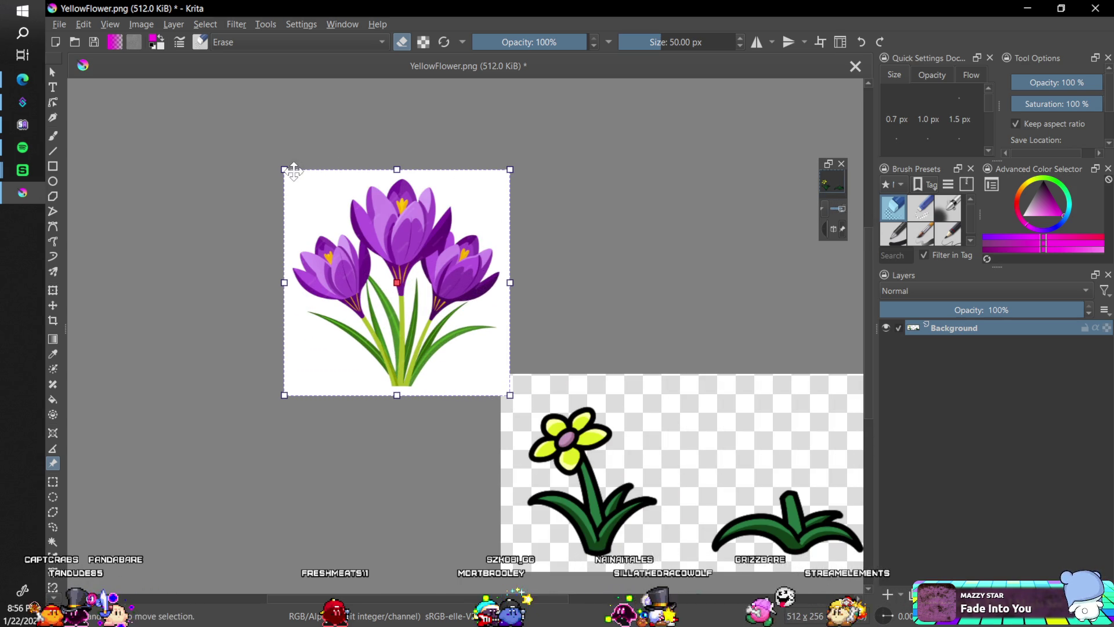
{"action": "left_click_drag", "start_coordinate": [285, 169], "coordinate": [389, 296]}
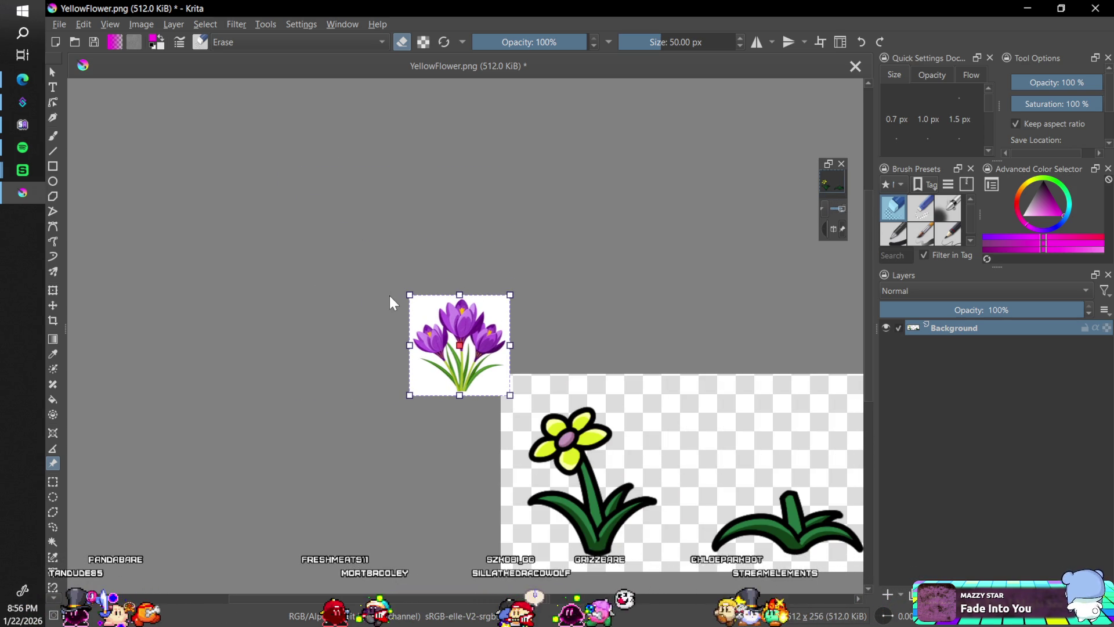
Return to the freehand brush and undo the last crocus resize
{"action": "key", "text": "Escape"}
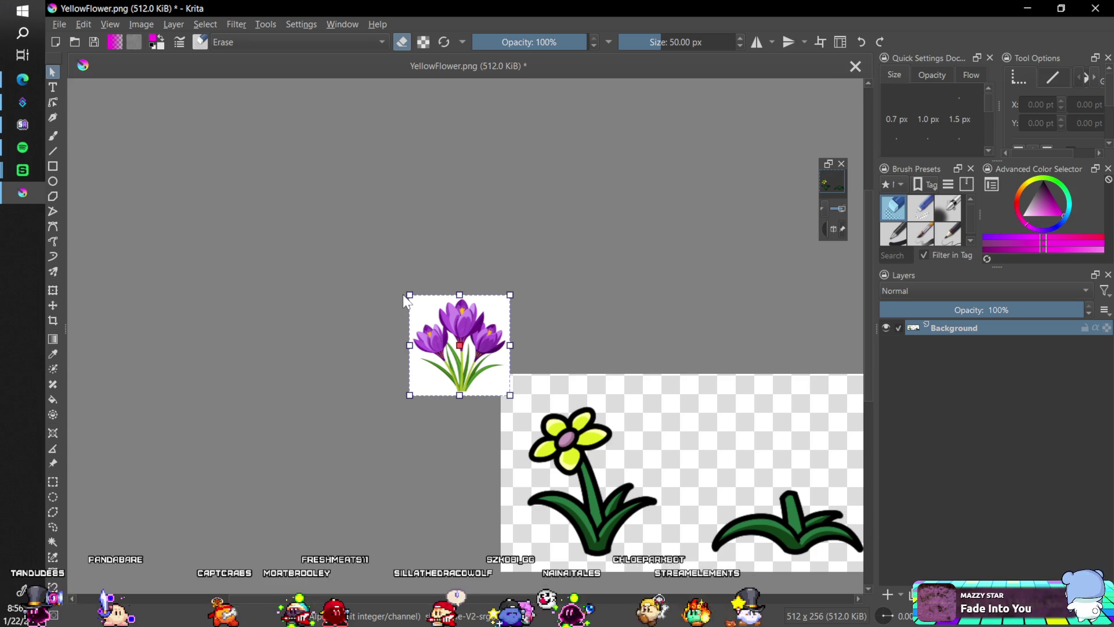
{"action": "left_click", "coordinate": [561, 379]}
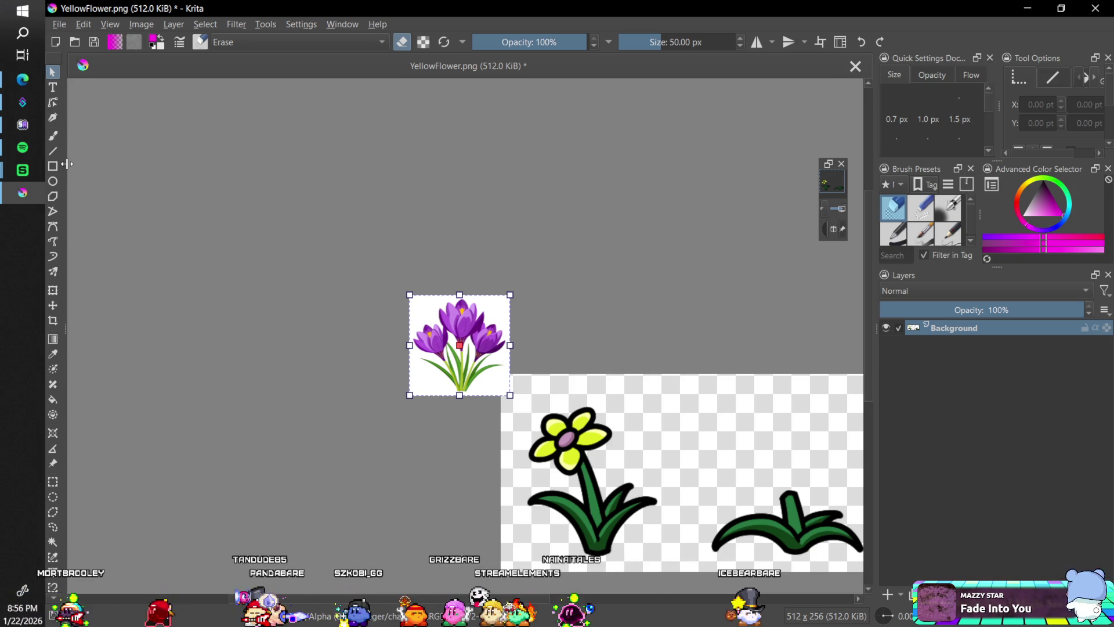
{"action": "key", "text": "b"}
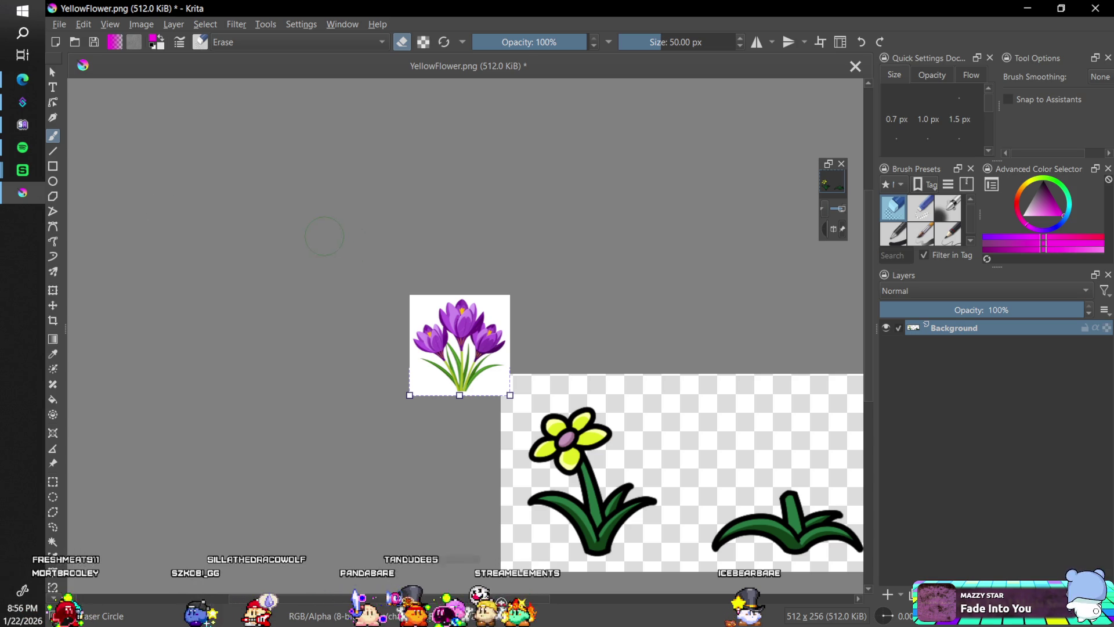
{"action": "key", "text": "ctrl+z"}
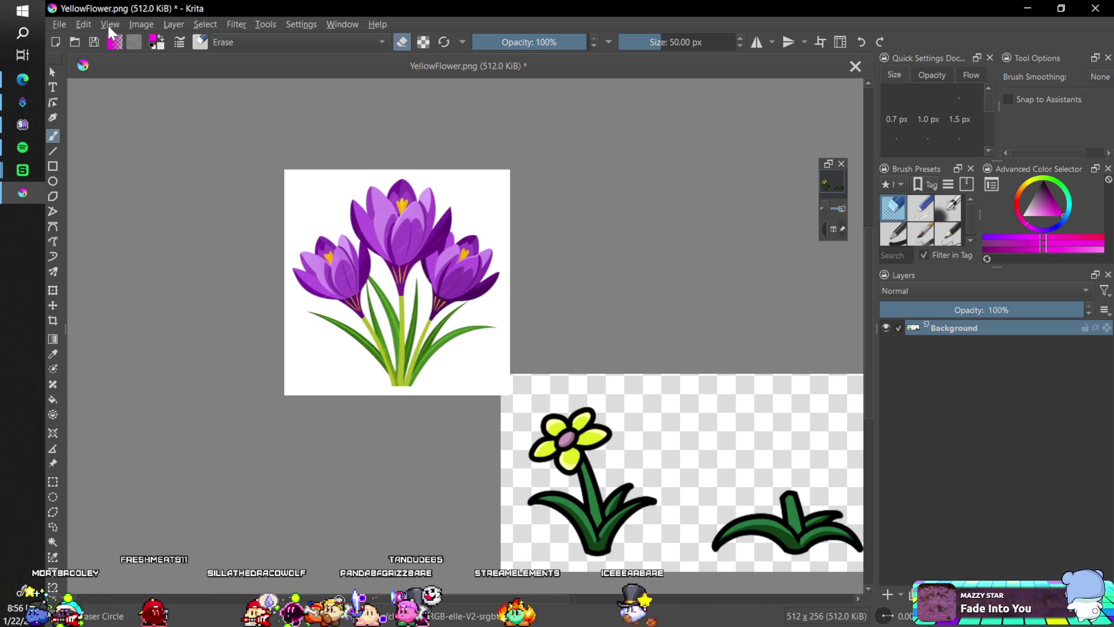
Redo the crocus resize, then paste another picture as a reference from its remote source
{"action": "left_click", "coordinate": [84, 24]}
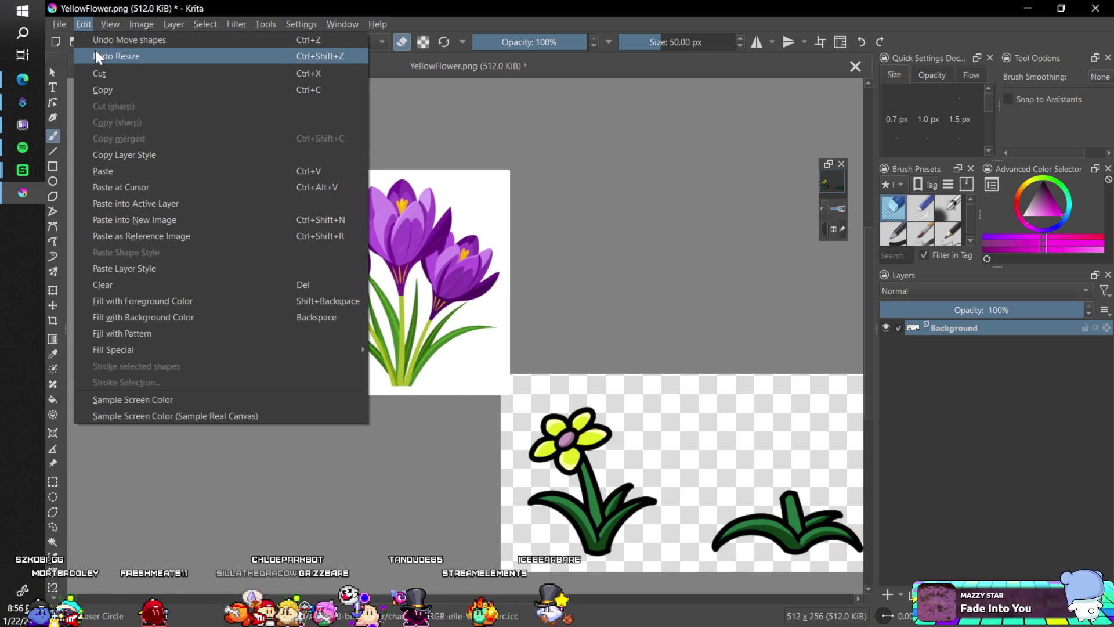
{"action": "left_click", "coordinate": [95, 51]}
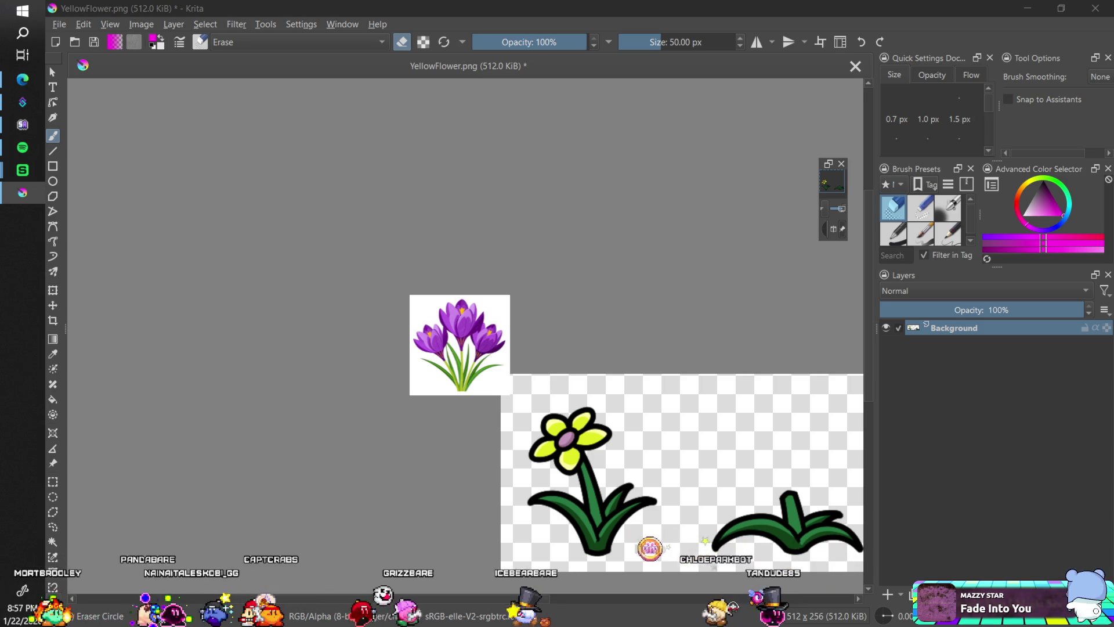
{"action": "left_click", "coordinate": [82, 23]}
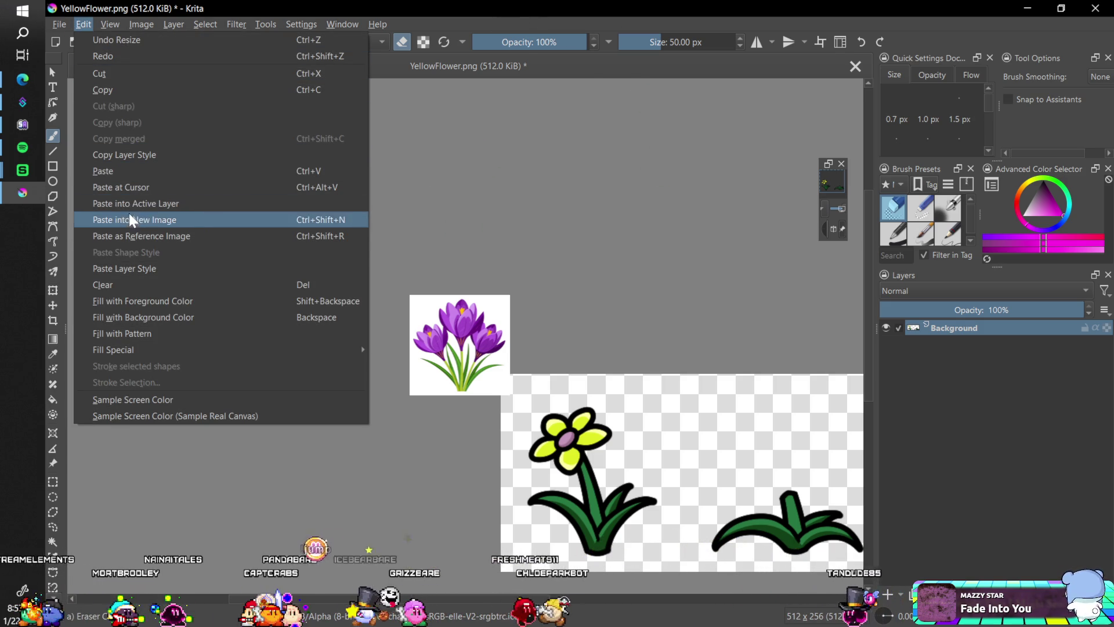
{"action": "left_click", "coordinate": [132, 235]}
{"action": "left_click", "coordinate": [577, 246]}
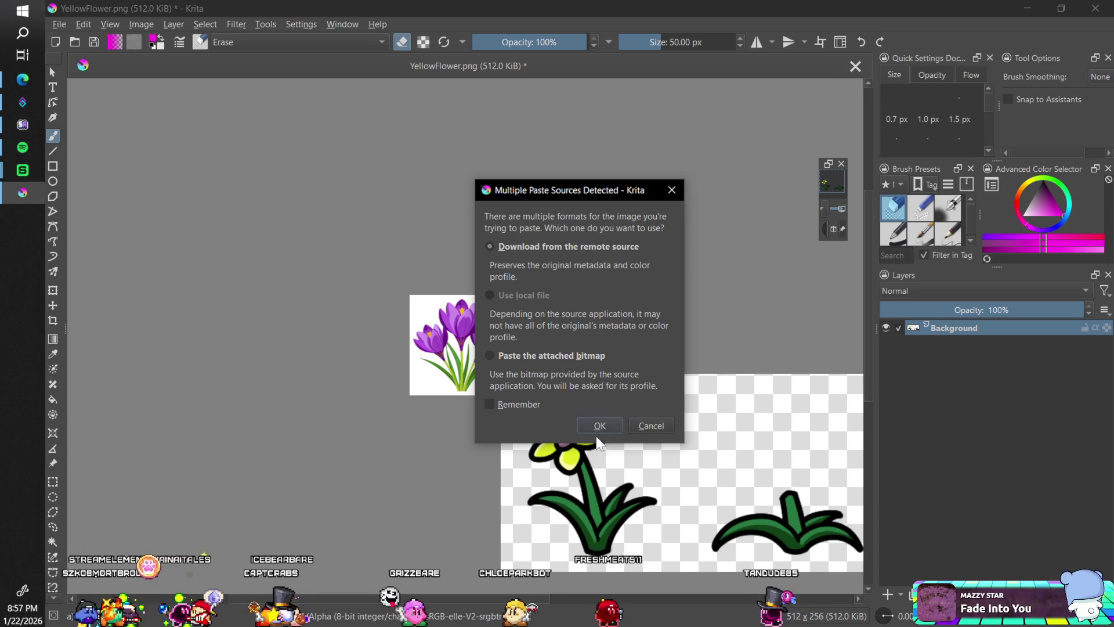
Download the tulip picture as a reference and shrink it
{"action": "left_click", "coordinate": [596, 420]}
{"action": "left_click", "coordinate": [585, 338]}
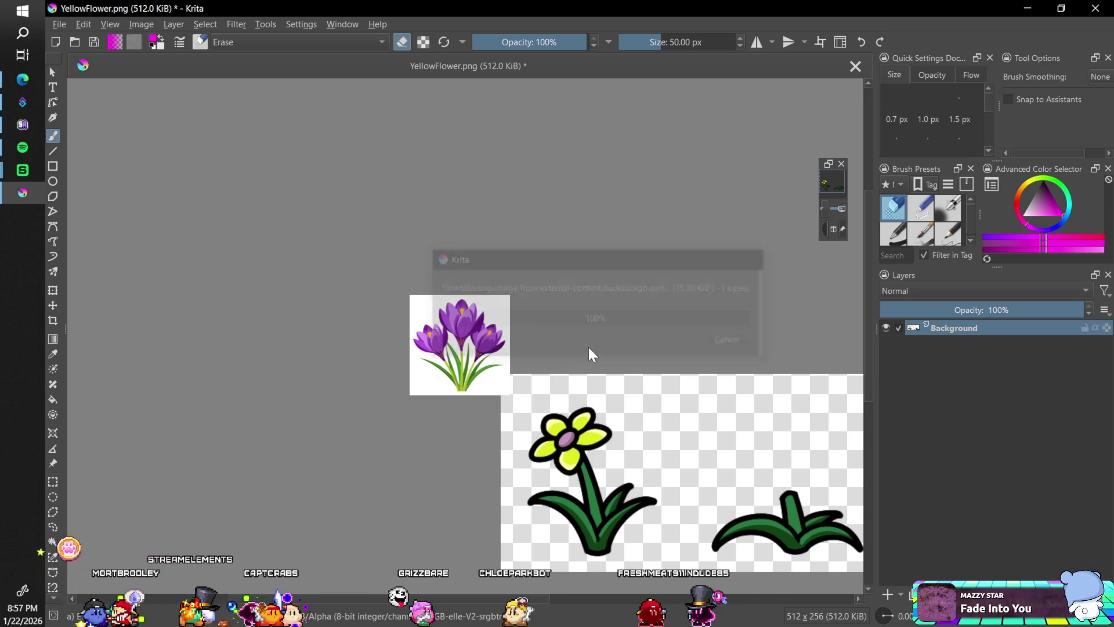
{"action": "scroll", "coordinate": [589, 355], "scroll_direction": "down", "scroll_amount": 6}
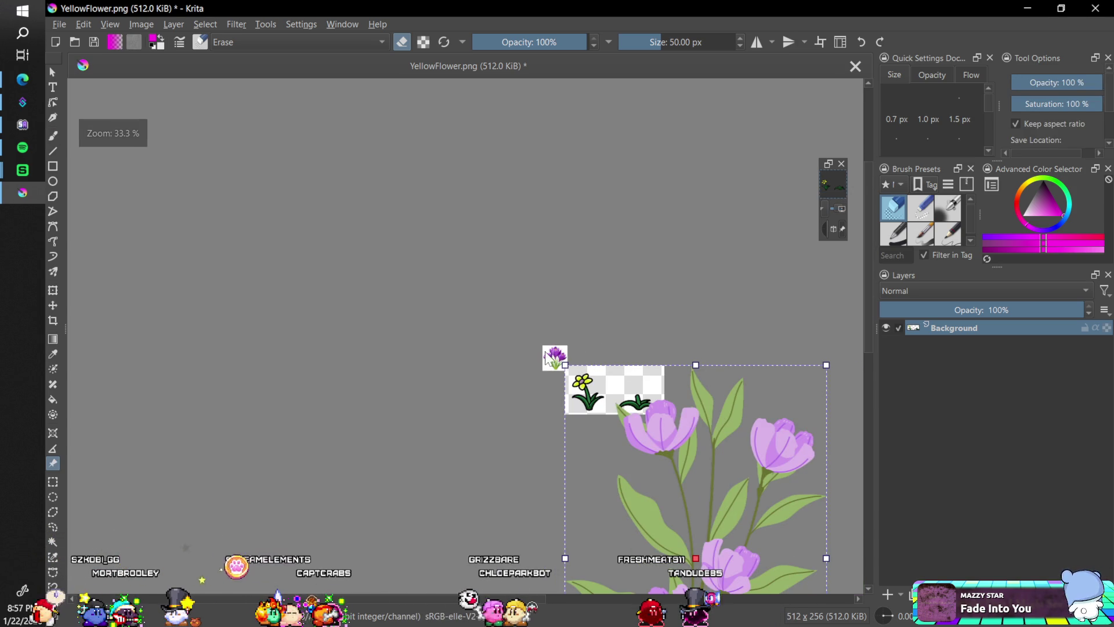
{"action": "mouse_move", "coordinate": [563, 365]}
{"action": "left_mouse_down"}
{"action": "mouse_move", "coordinate": [709, 561]}
{"action": "mouse_move", "coordinate": [615, 301]}
{"action": "mouse_move", "coordinate": [678, 425]}
{"action": "mouse_move", "coordinate": [663, 360]}
{"action": "mouse_move", "coordinate": [643, 334]}
{"action": "mouse_move", "coordinate": [667, 326]}
{"action": "mouse_move", "coordinate": [656, 348]}
{"action": "left_mouse_up"}
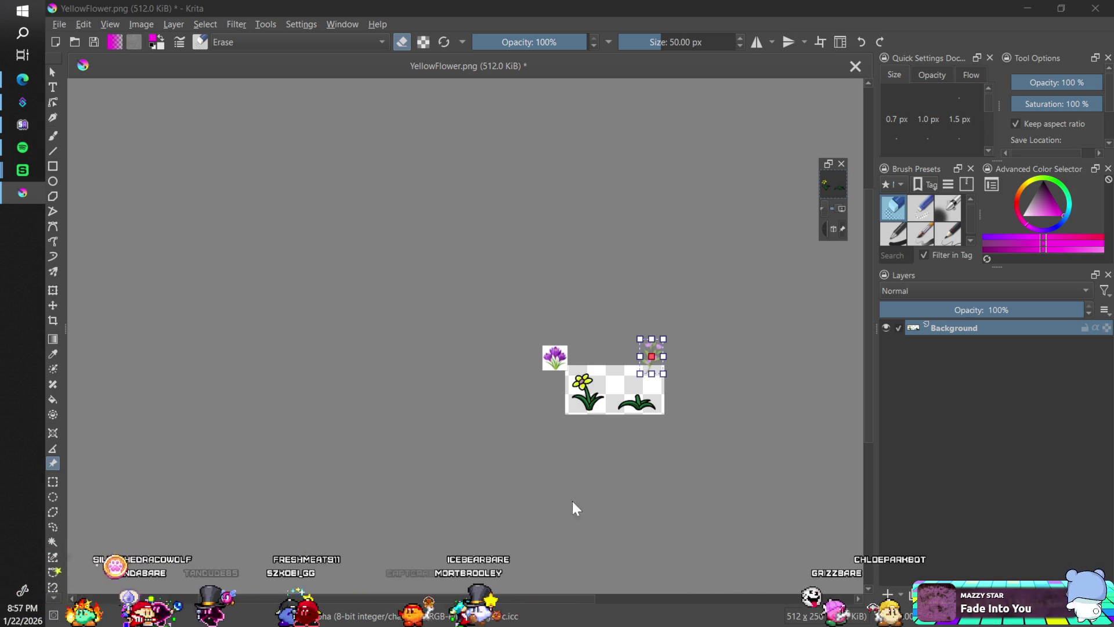
Delete the tulip and crocus reference images from the canvas
{"action": "left_click", "coordinate": [661, 361]}
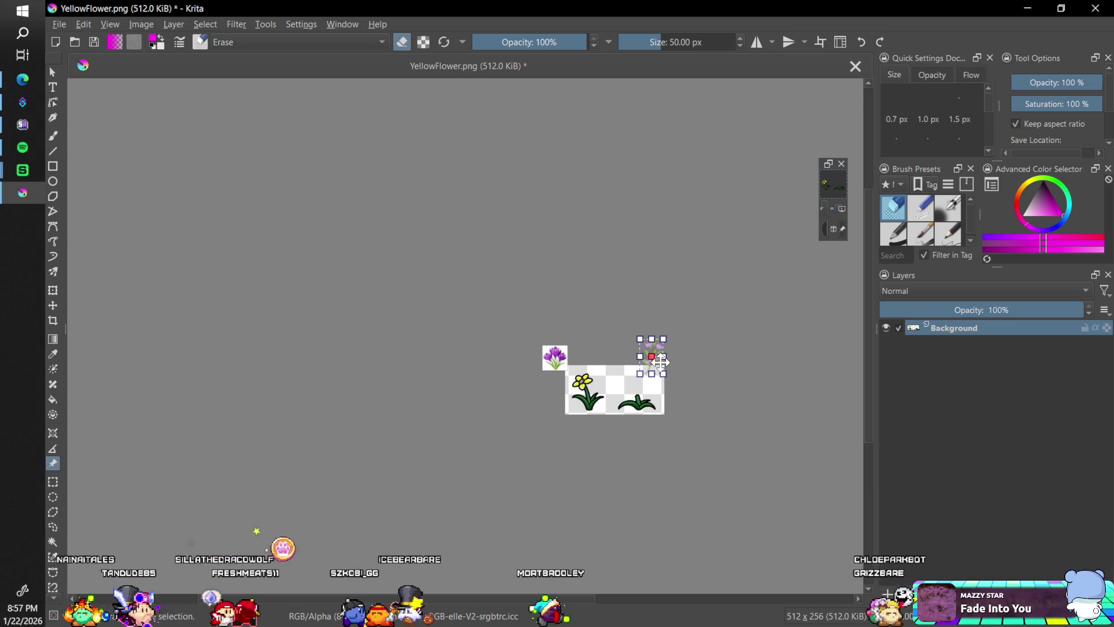
{"action": "key", "text": "Delete"}
{"action": "left_click", "coordinate": [554, 357]}
{"action": "key", "text": "Delete"}
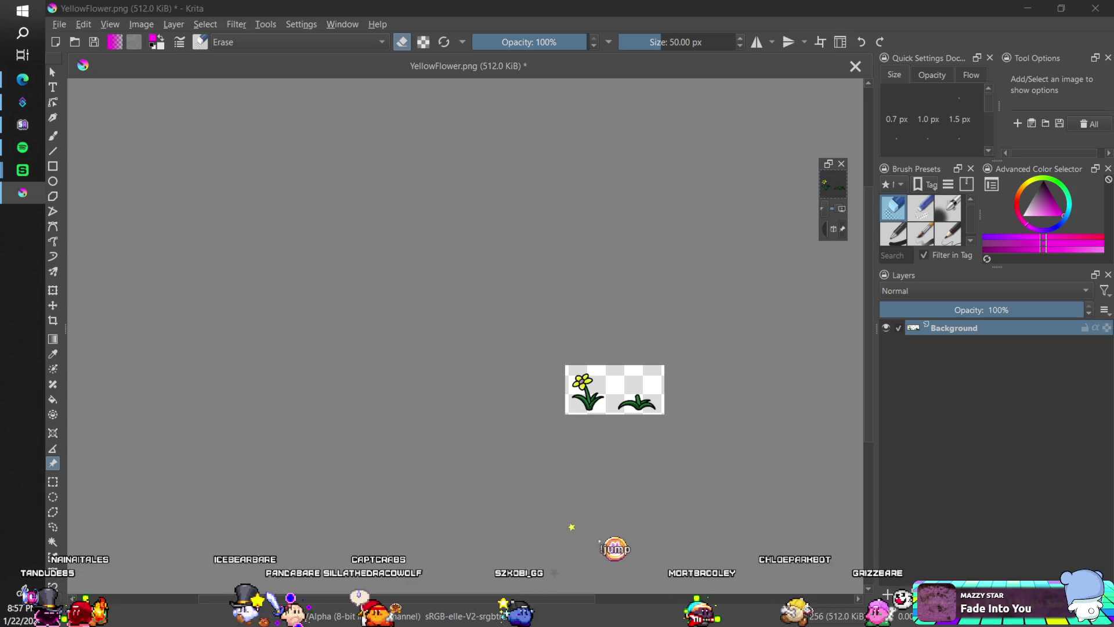
{"action": "left_click", "coordinate": [298, 8]}
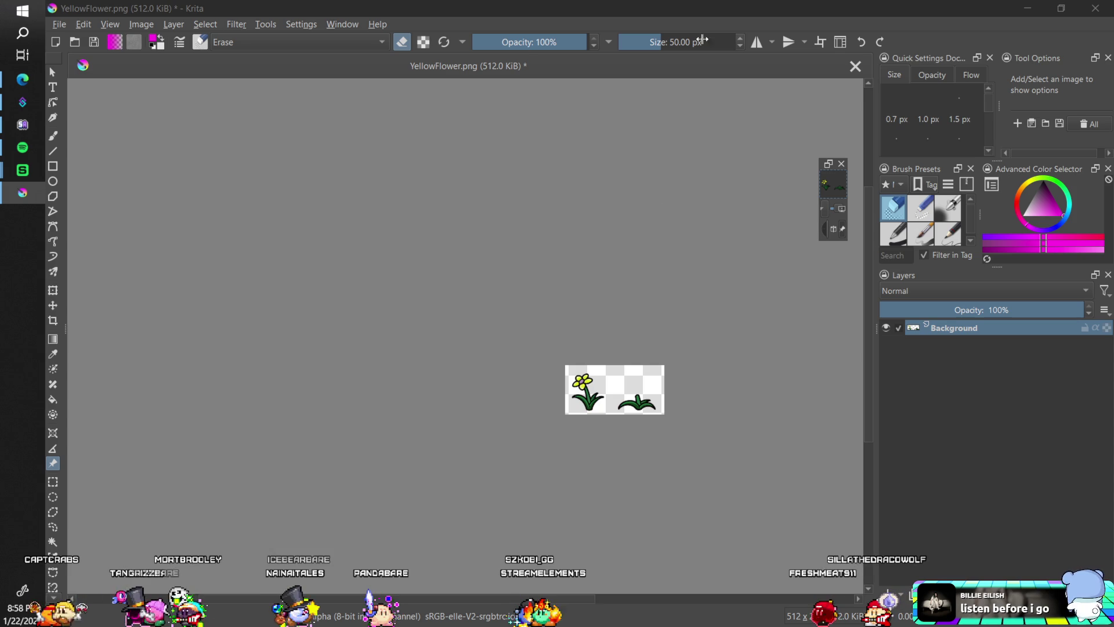
Refocus the YellowFlower.png window and open the Edit menu
{"action": "left_click", "coordinate": [449, 7]}
{"action": "left_click", "coordinate": [79, 26]}
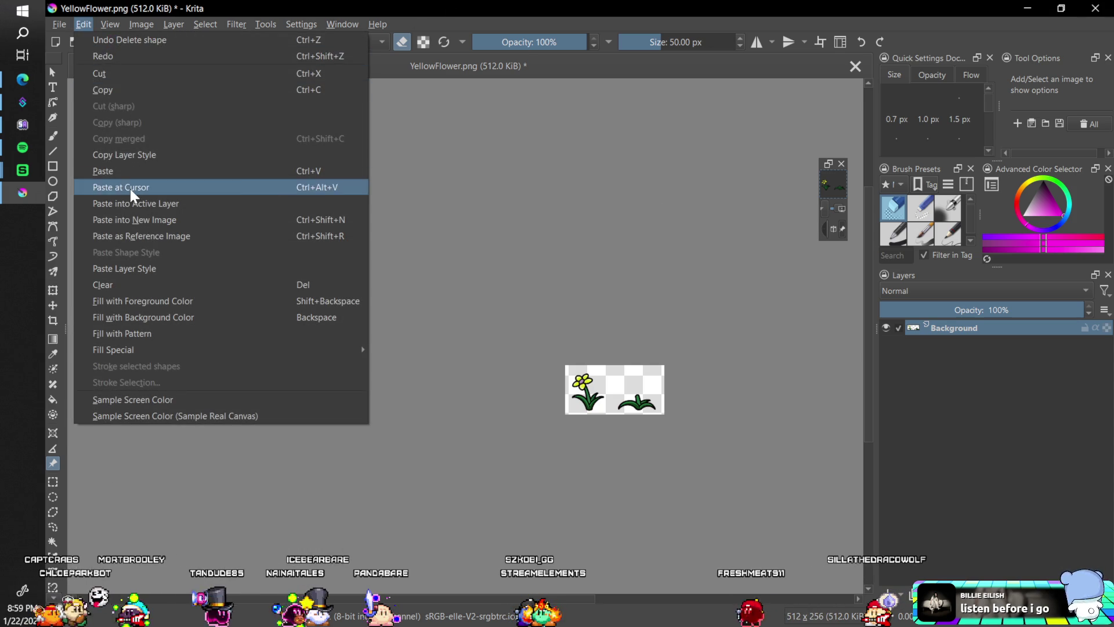
Paste the purple potted flower as an sRGB reference and scale it down beside the yellow flower
{"action": "left_click", "coordinate": [131, 232]}
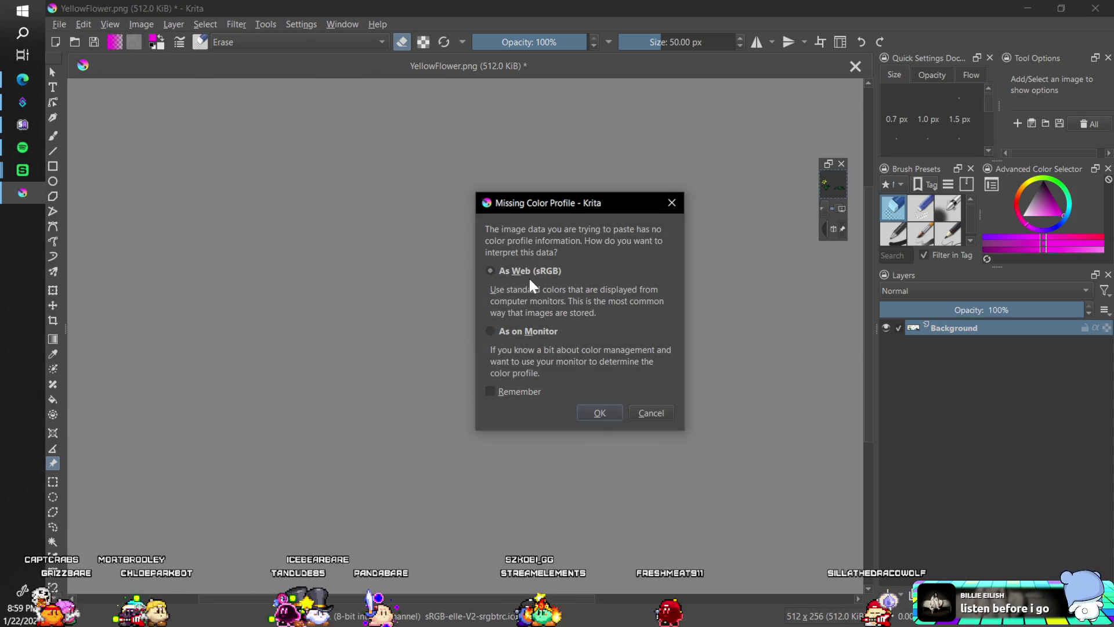
{"action": "left_click", "coordinate": [599, 412]}
{"action": "left_click_drag", "start_coordinate": [588, 400], "coordinate": [561, 335]}
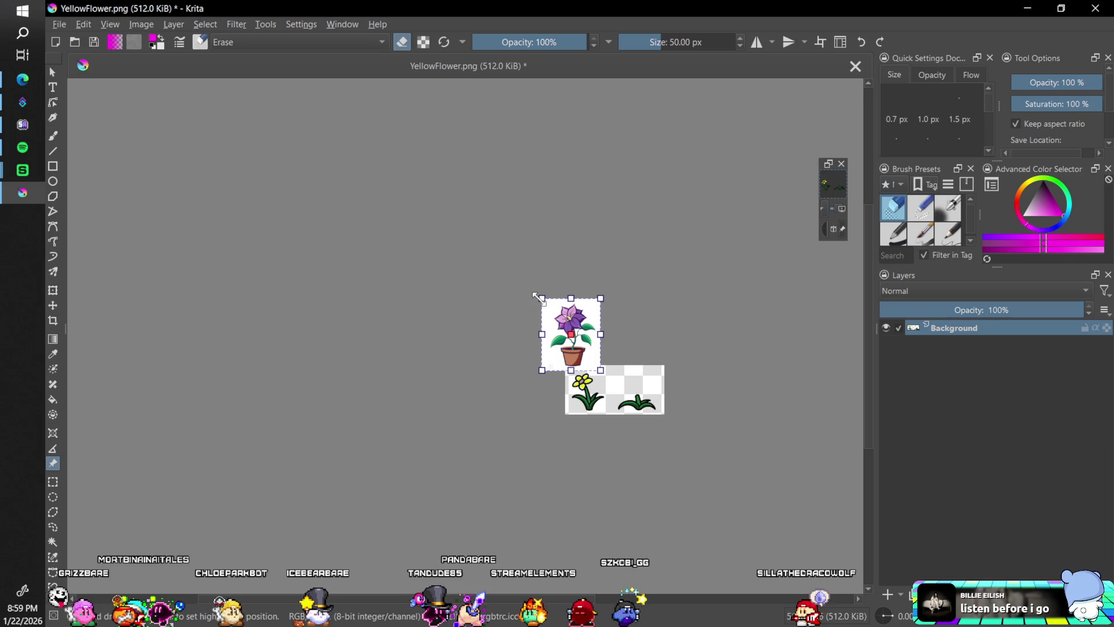
{"action": "left_click_drag", "start_coordinate": [542, 298], "coordinate": [639, 400]}
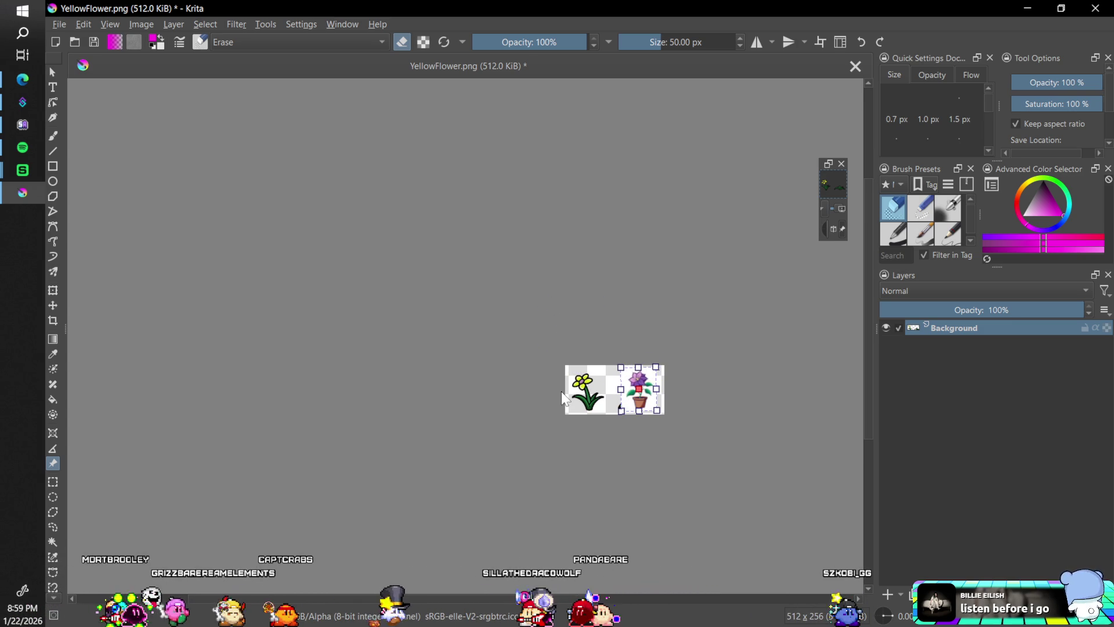
{"action": "key", "text": "Escape"}
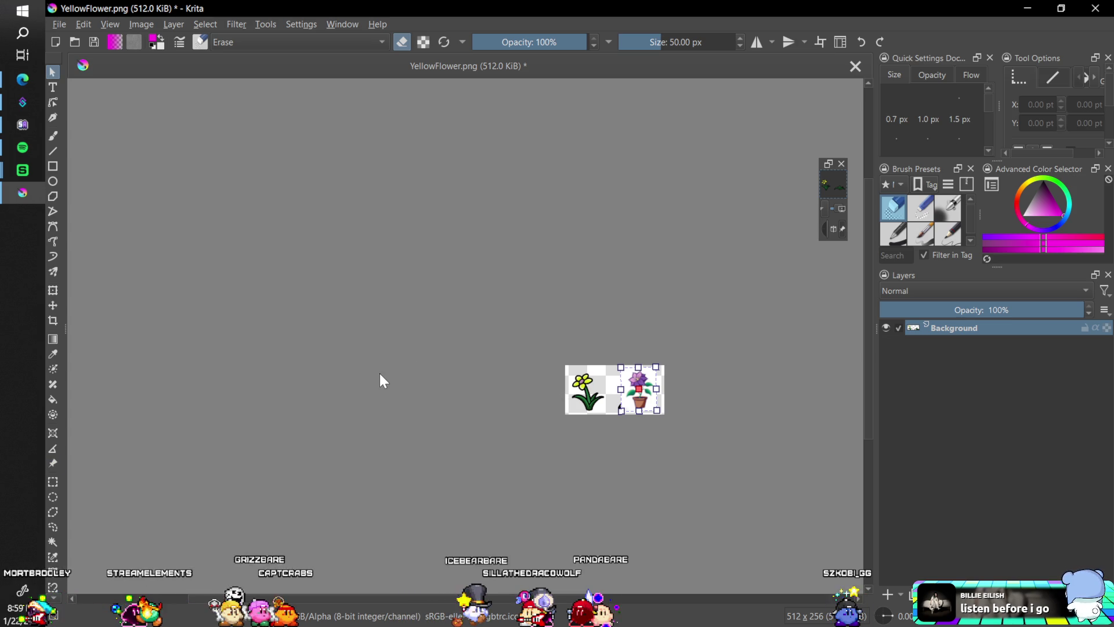
Switch back to the Freehand Brush tool
{"action": "key", "text": "b"}
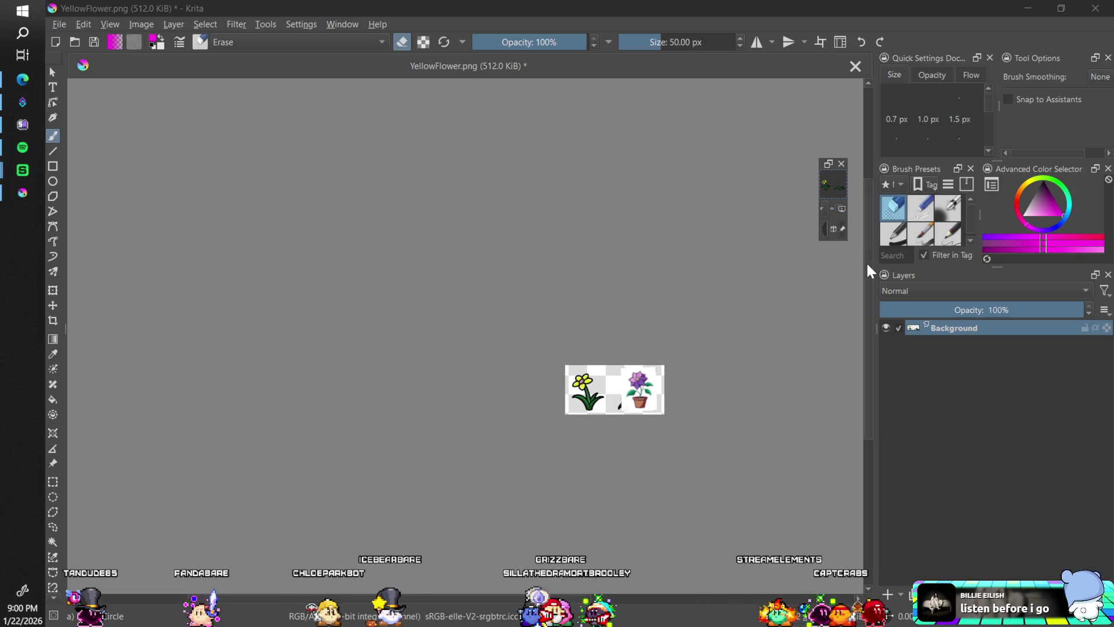
{"action": "scroll", "coordinate": [866, 283], "scroll_direction": "down", "scroll_amount": 2}
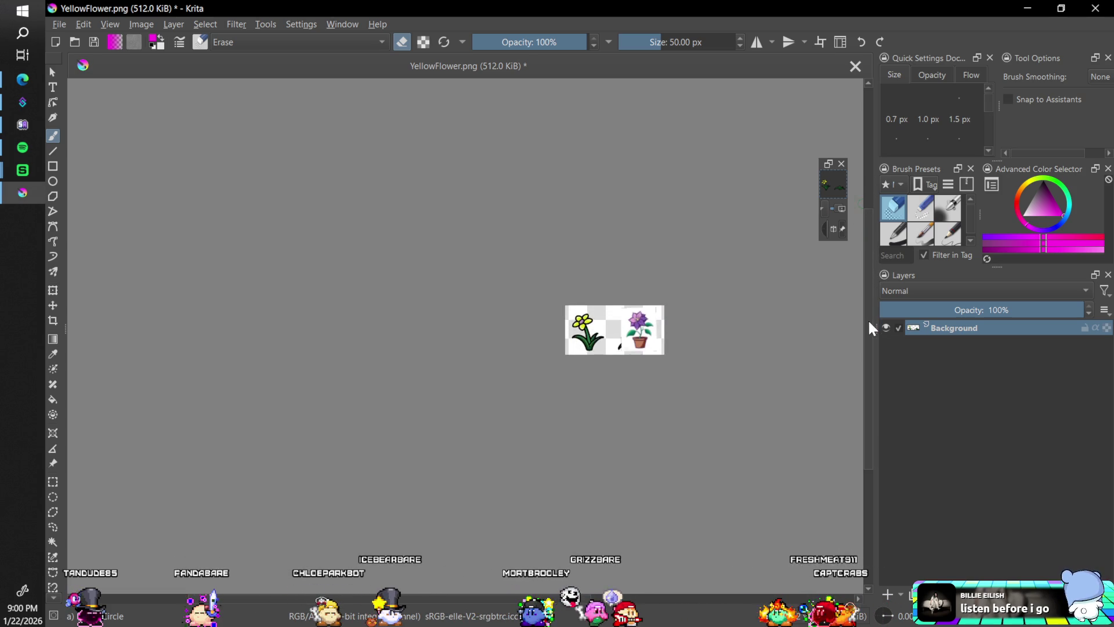
Zoom and pan onto the yellow flower, then add Paint Layer 1 above the Background
{"action": "scroll", "coordinate": [867, 310], "scroll_direction": "up", "scroll_amount": 3, "text": "ctrl"}
{"action": "scroll", "coordinate": [869, 305], "scroll_direction": "down", "scroll_amount": 3}
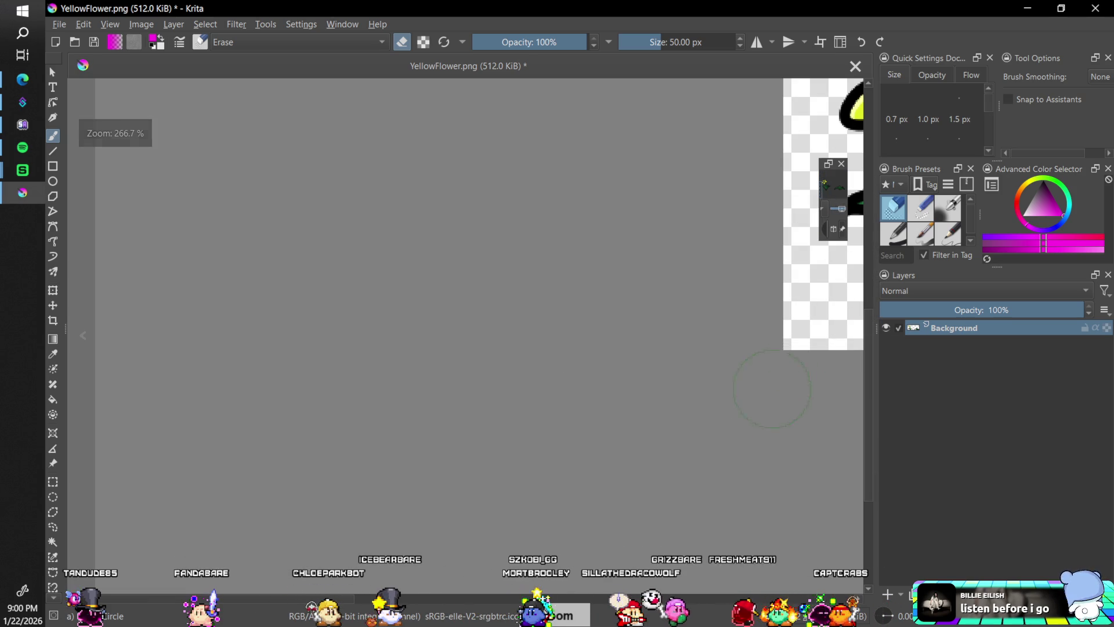
{"action": "scroll", "coordinate": [508, 515], "scroll_direction": "down", "scroll_amount": 2}
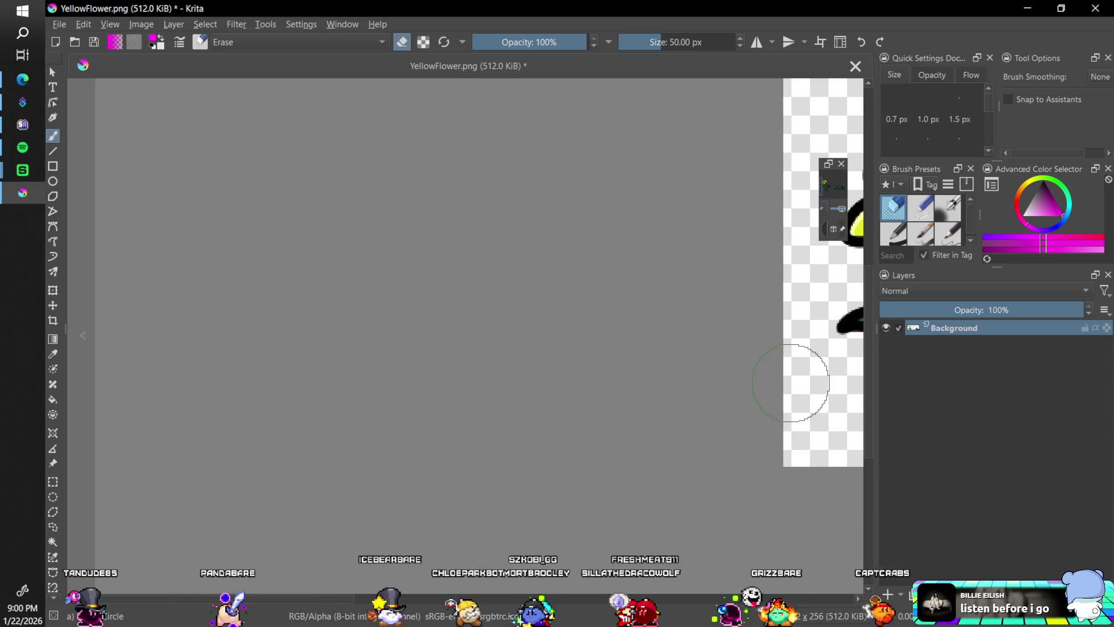
{"action": "mouse_move", "coordinate": [809, 366]}
{"action": "left_mouse_down"}
{"action": "mouse_move", "coordinate": [766, 340]}
{"action": "mouse_move", "coordinate": [746, 358]}
{"action": "mouse_move", "coordinate": [763, 368]}
{"action": "mouse_move", "coordinate": [746, 371]}
{"action": "mouse_move", "coordinate": [837, 373]}
{"action": "left_mouse_up"}
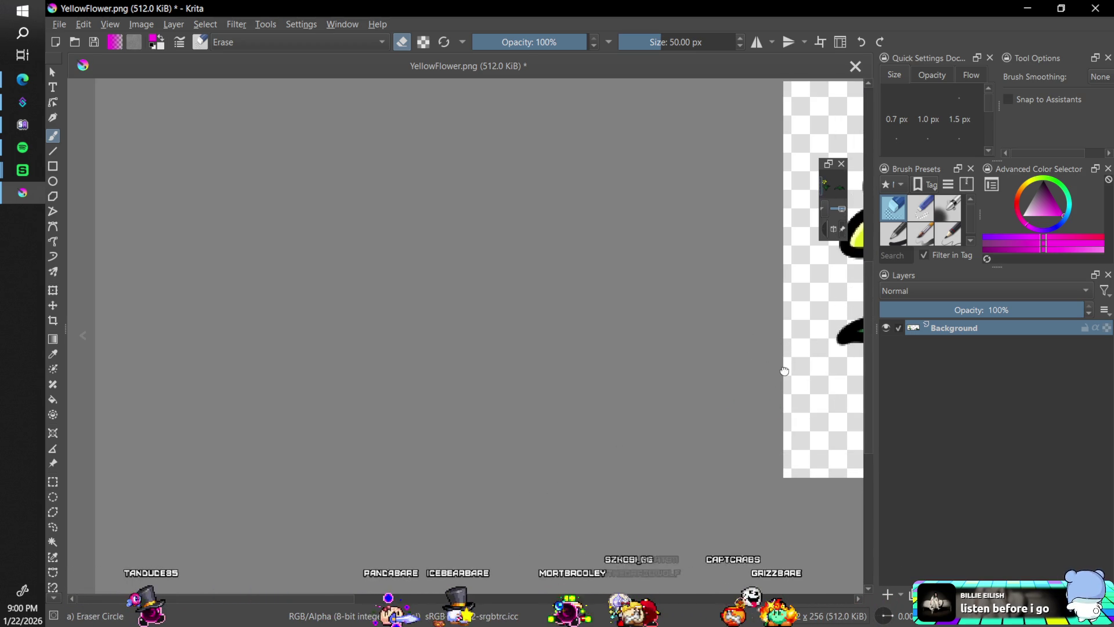
{"action": "left_click_drag", "start_coordinate": [829, 299], "coordinate": [790, 338]}
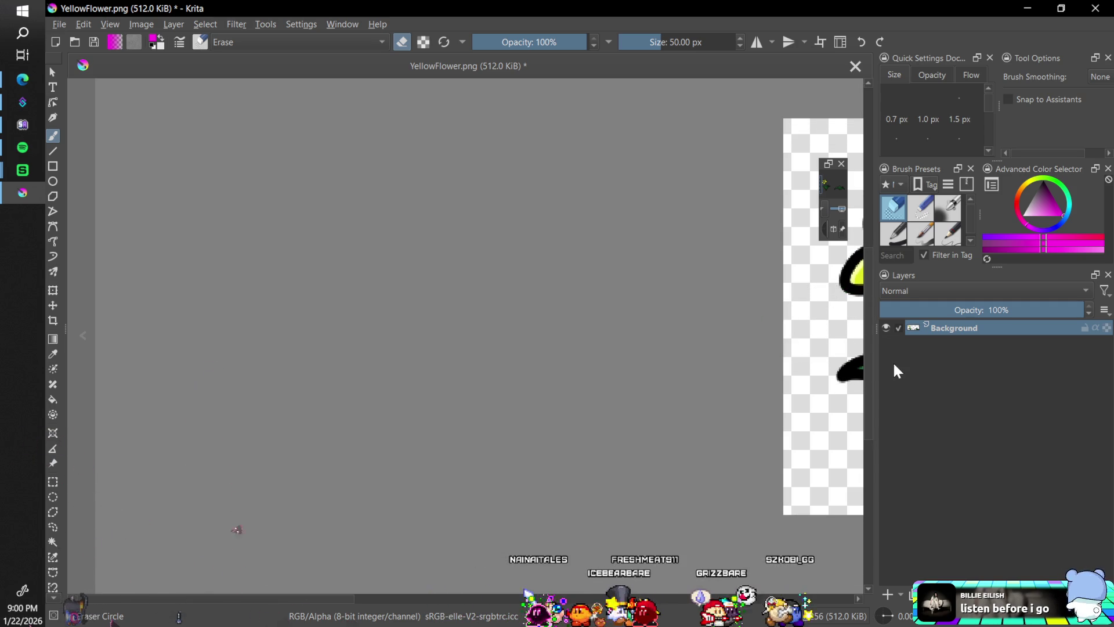
{"action": "mouse_move", "coordinate": [343, 597]}
{"action": "left_mouse_down"}
{"action": "mouse_move", "coordinate": [405, 600]}
{"action": "mouse_move", "coordinate": [540, 523]}
{"action": "mouse_move", "coordinate": [598, 461]}
{"action": "left_mouse_up"}
{"action": "mouse_move", "coordinate": [648, 367]}
{"action": "left_mouse_down"}
{"action": "mouse_move", "coordinate": [611, 391]}
{"action": "mouse_move", "coordinate": [647, 368]}
{"action": "mouse_move", "coordinate": [598, 381]}
{"action": "mouse_move", "coordinate": [618, 378]}
{"action": "mouse_move", "coordinate": [574, 373]}
{"action": "mouse_move", "coordinate": [667, 386]}
{"action": "mouse_move", "coordinate": [707, 372]}
{"action": "left_mouse_up"}
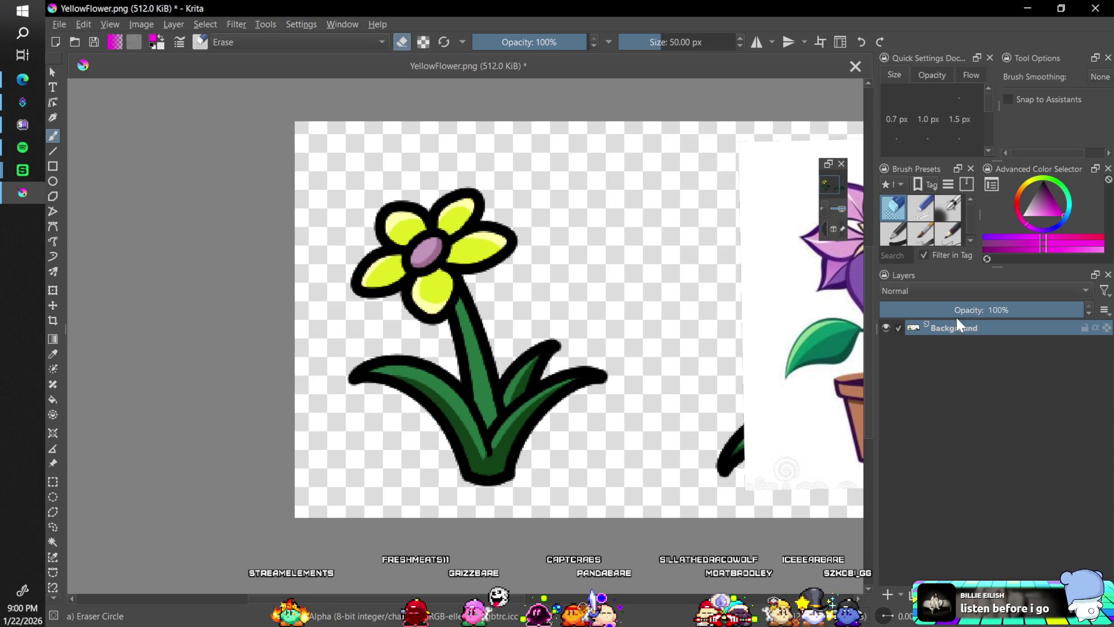
{"action": "left_click", "coordinate": [888, 596]}
{"action": "left_click", "coordinate": [1008, 343]}
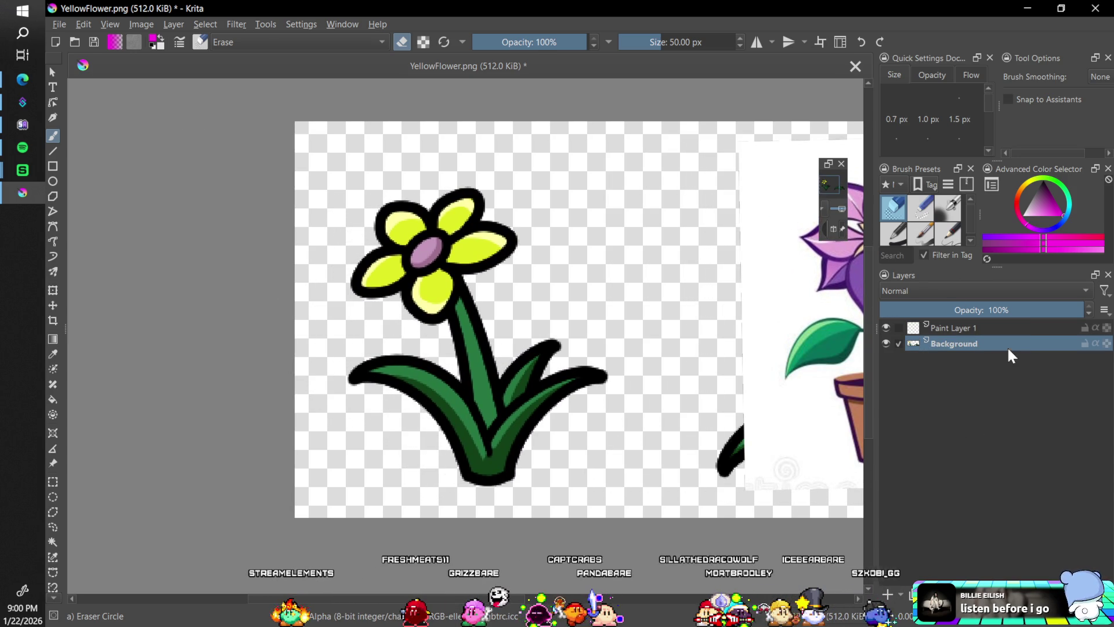
Fade the Background layer to 39% opacity and ready the black Pencil-2 brush on a rotated canvas
{"action": "left_click_drag", "start_coordinate": [1008, 310], "coordinate": [958, 310]}
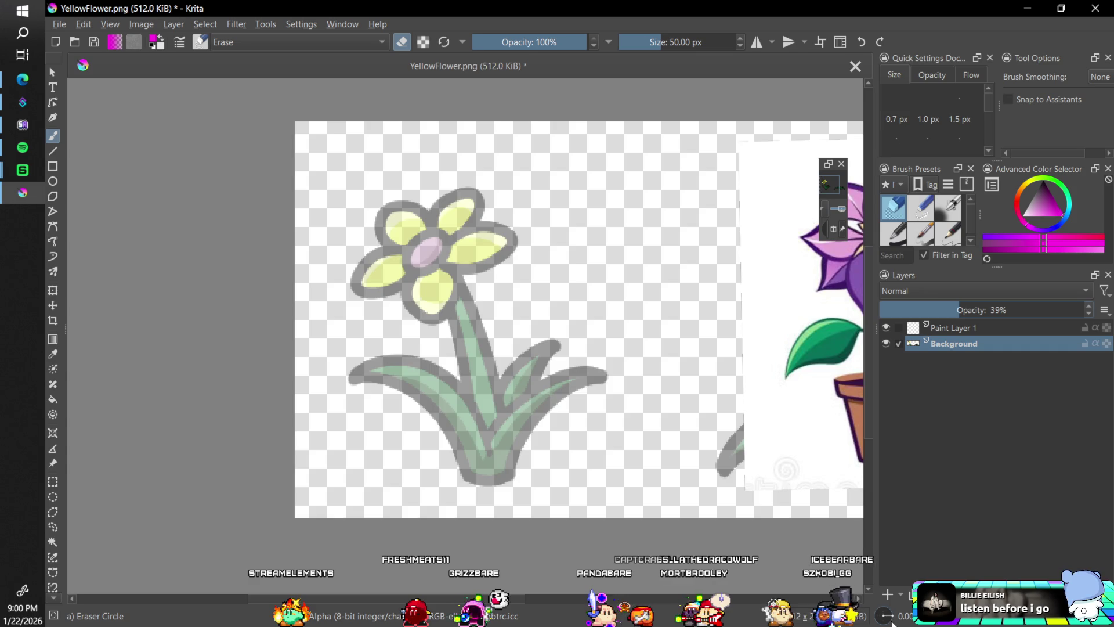
{"action": "key", "text": "4"}
{"action": "key", "text": "4"}
{"action": "key", "text": "4"}
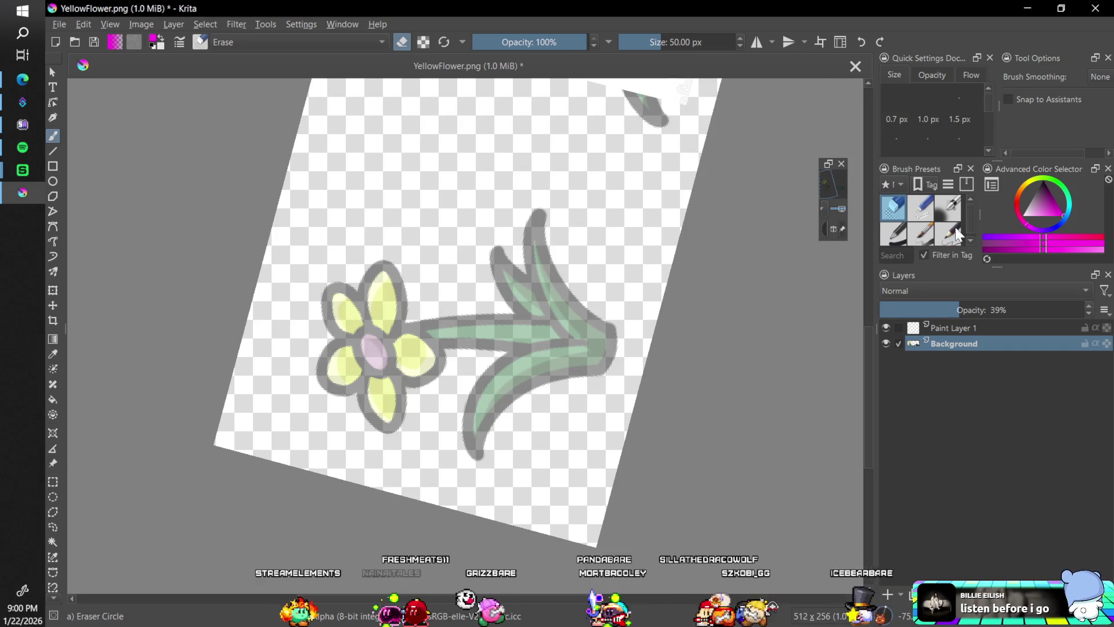
{"action": "key", "text": "slash"}
{"action": "key", "text": "d"}
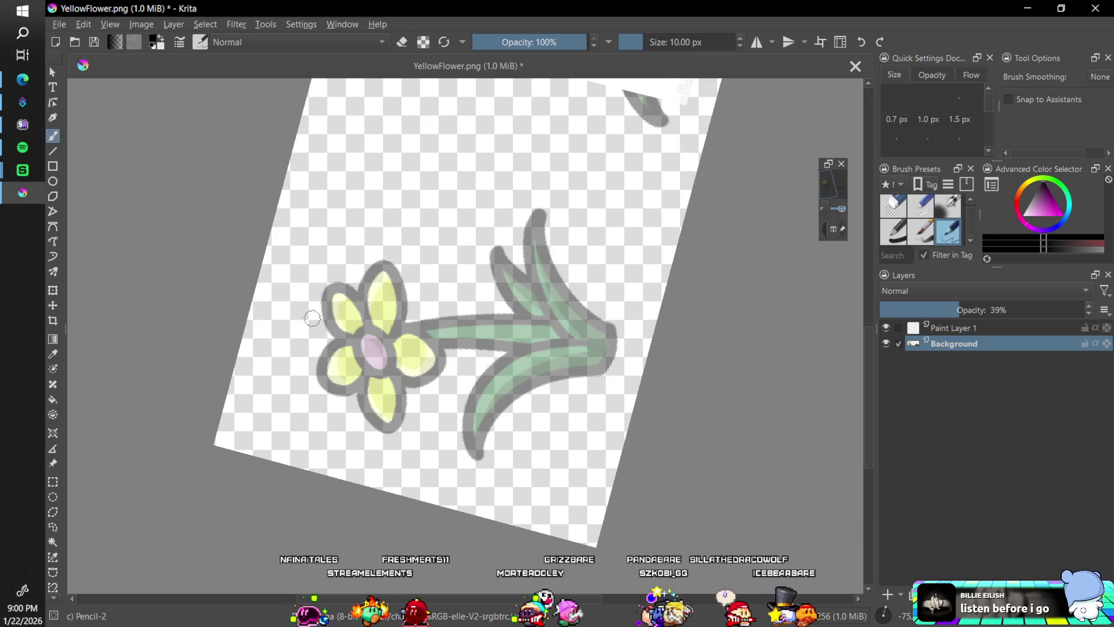
Sketch guide lines beside the flower, then undo the strokes drawn on the wrong layer
{"action": "left_click_drag", "start_coordinate": [324, 261], "coordinate": [308, 342]}
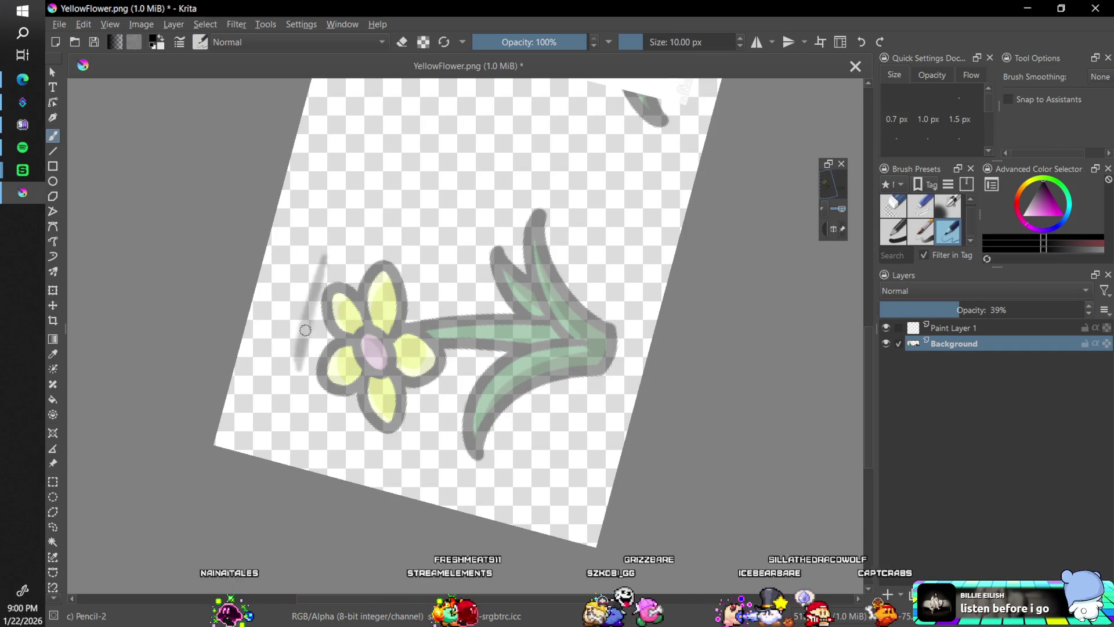
{"action": "left_click_drag", "start_coordinate": [331, 229], "coordinate": [290, 385]}
{"action": "left_click_drag", "start_coordinate": [658, 267], "coordinate": [595, 460]}
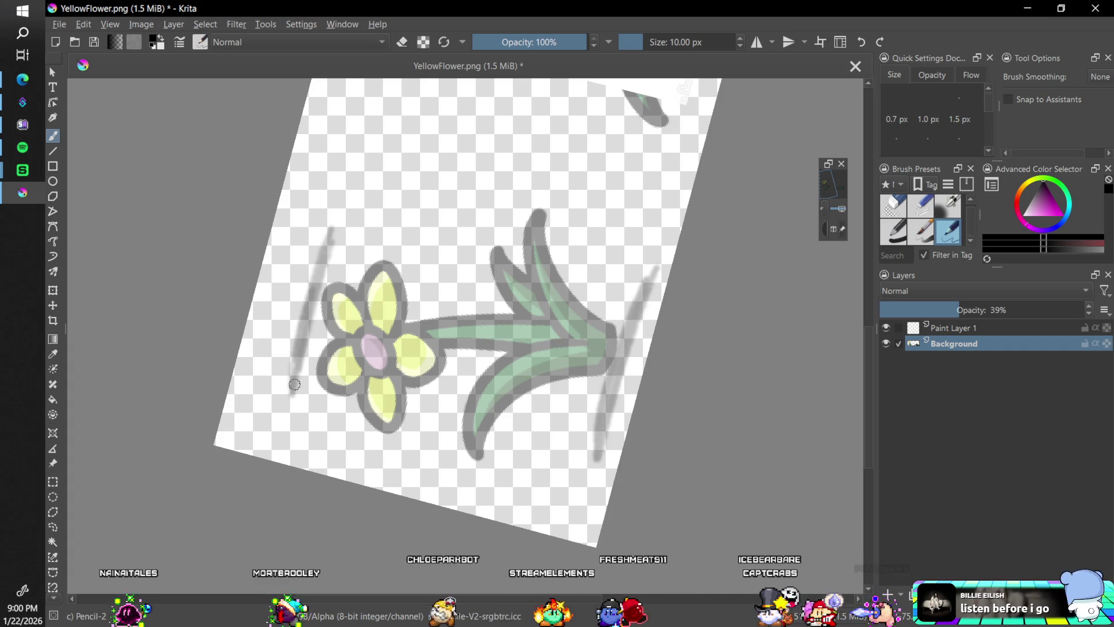
{"action": "left_click_drag", "start_coordinate": [307, 341], "coordinate": [330, 233]}
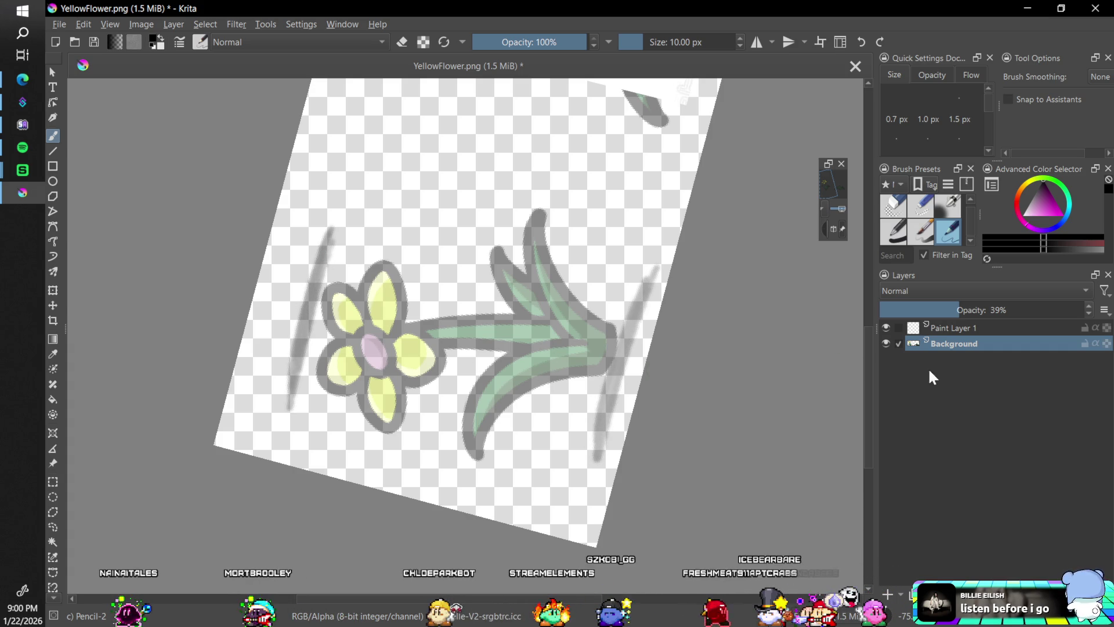
{"action": "key", "text": "ctrl+z"}
{"action": "key", "text": "ctrl+z"}
{"action": "key", "text": "ctrl+z"}
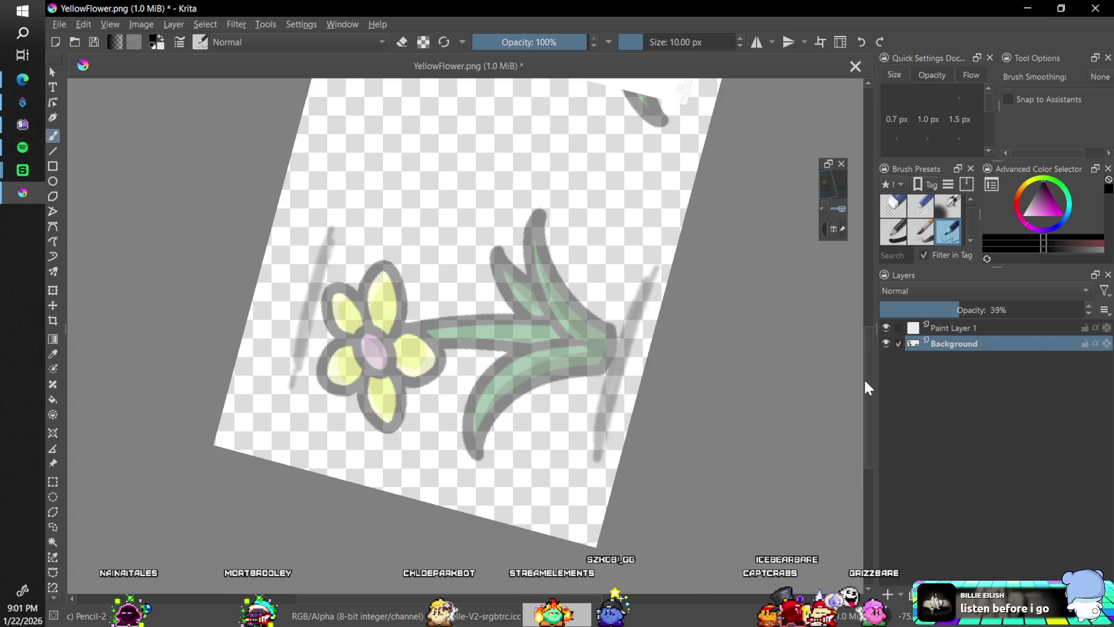
Draw two long black guide lines flanking the flower on Paint Layer 1 and reset rotation
{"action": "left_click", "coordinate": [969, 329]}
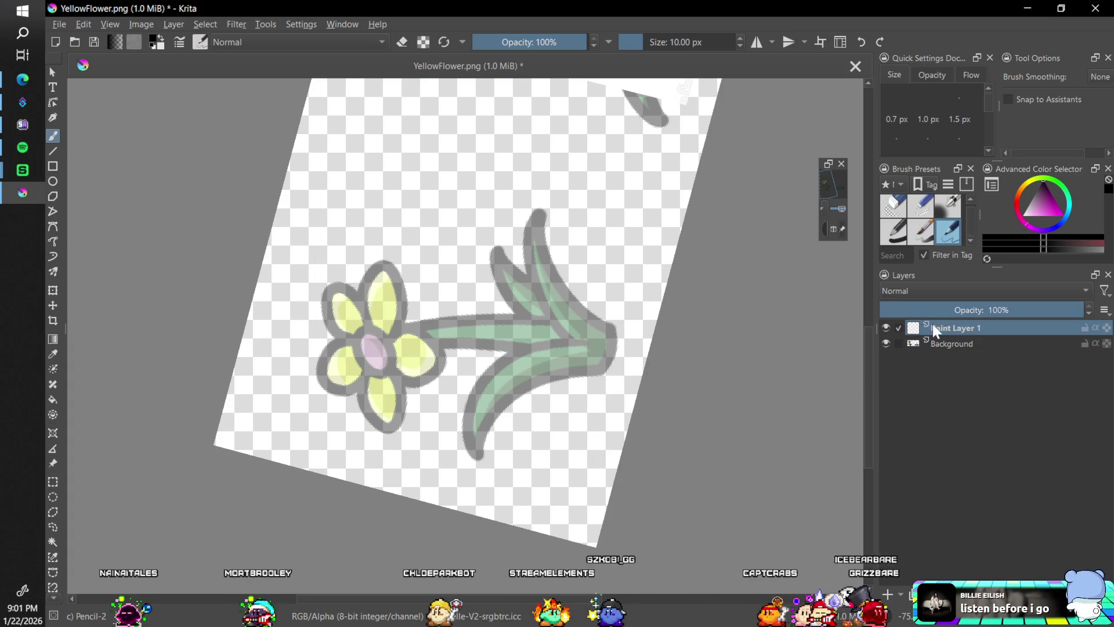
{"action": "left_click_drag", "start_coordinate": [314, 226], "coordinate": [268, 403]}
{"action": "mouse_move", "coordinate": [639, 274]}
{"action": "left_mouse_down"}
{"action": "mouse_move", "coordinate": [585, 444]}
{"action": "mouse_move", "coordinate": [651, 227]}
{"action": "mouse_move", "coordinate": [583, 470]}
{"action": "mouse_move", "coordinate": [654, 229]}
{"action": "left_mouse_up"}
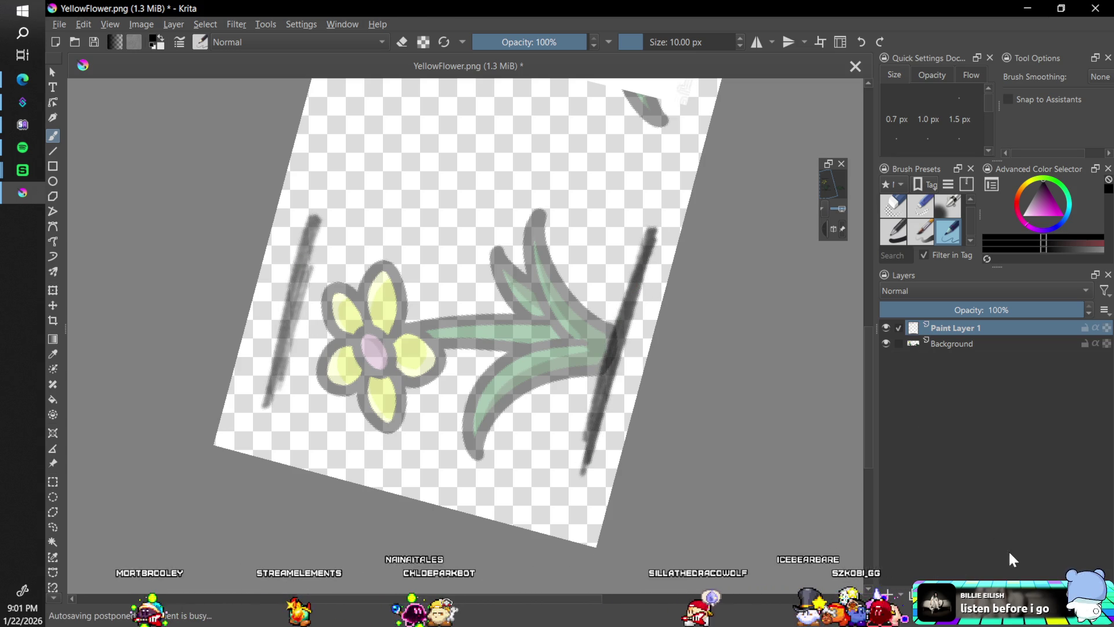
{"action": "left_click", "coordinate": [981, 346]}
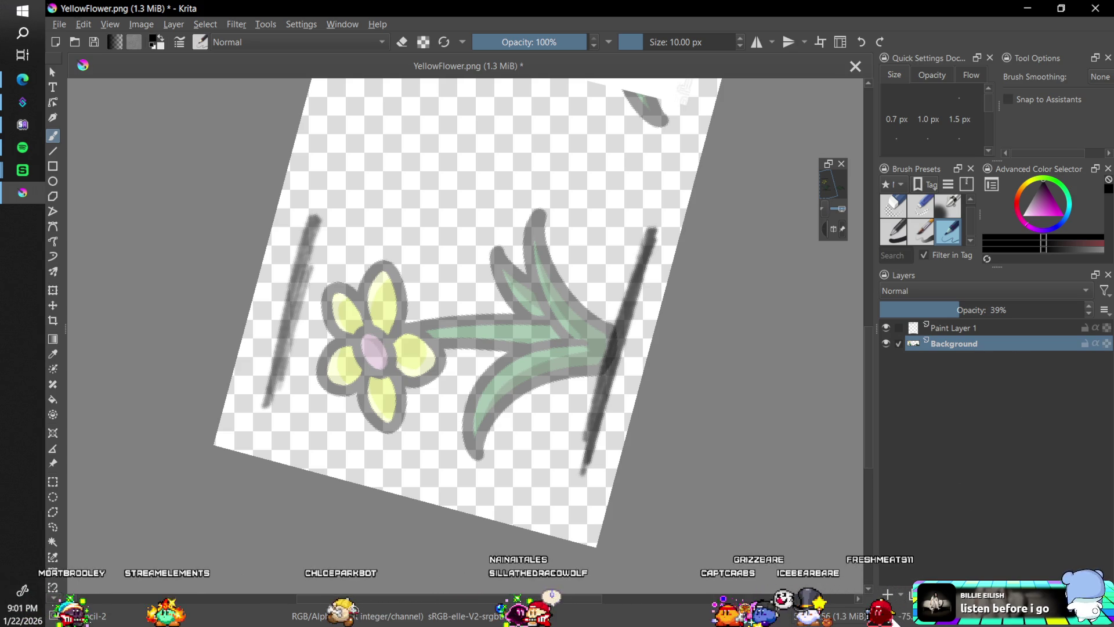
{"action": "key", "text": "5"}
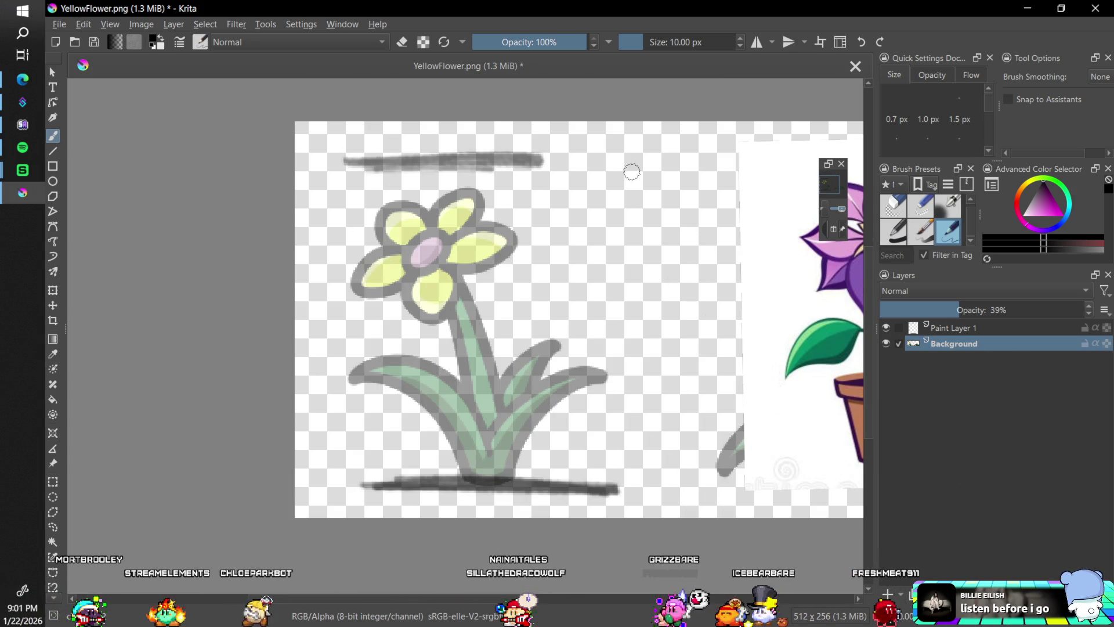
Draw a thick vertical guide line right of the flower, then check it and select Paint Layer 1
{"action": "left_click_drag", "start_coordinate": [633, 186], "coordinate": [631, 373]}
{"action": "left_click_drag", "start_coordinate": [629, 433], "coordinate": [627, 488]}
{"action": "mouse_move", "coordinate": [637, 240]}
{"action": "left_mouse_down"}
{"action": "mouse_move", "coordinate": [626, 447]}
{"action": "mouse_move", "coordinate": [636, 269]}
{"action": "left_mouse_up"}
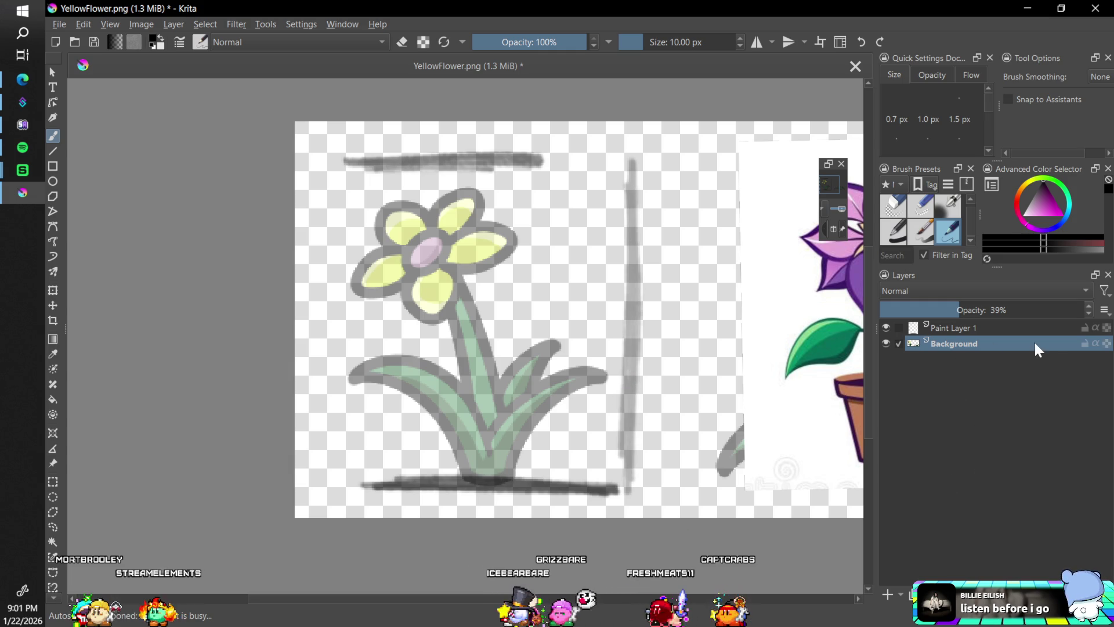
{"action": "left_click", "coordinate": [886, 344]}
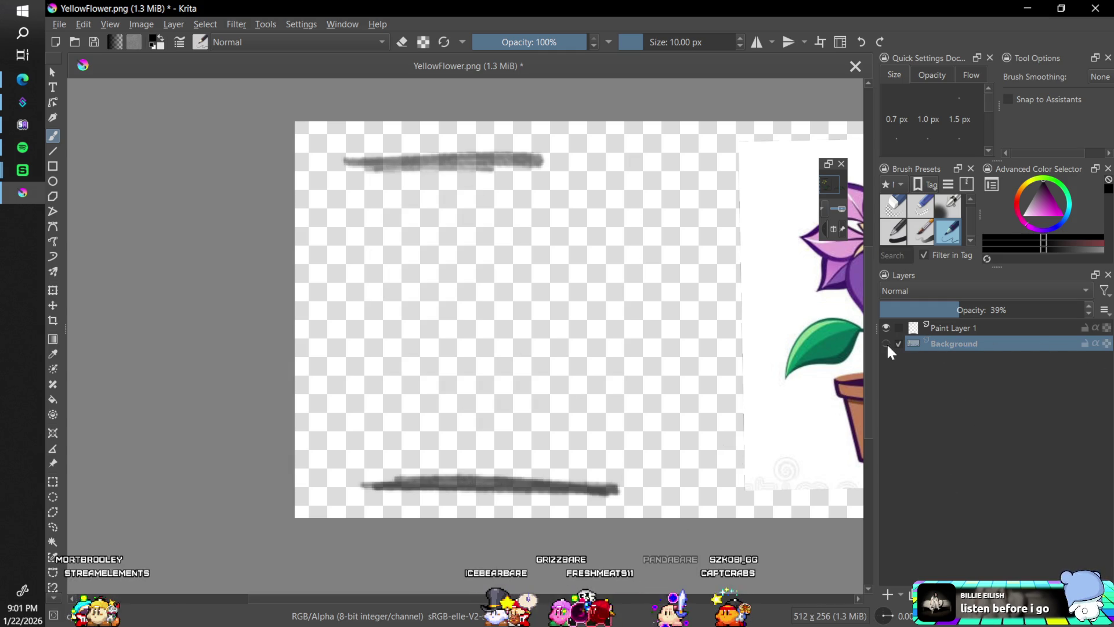
{"action": "left_click", "coordinate": [951, 327]}
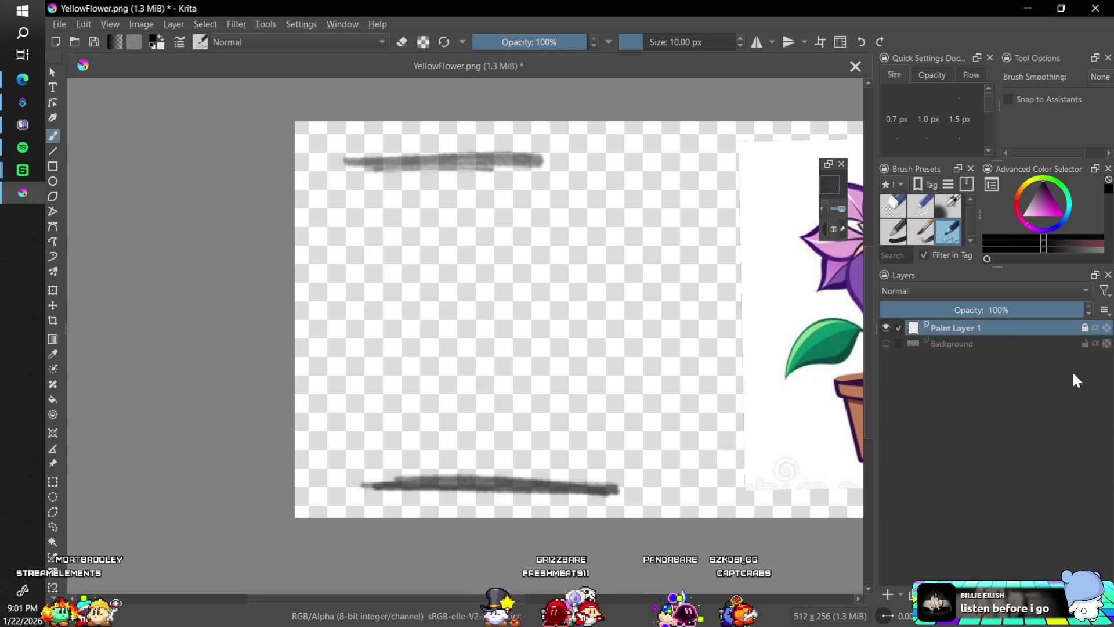
{"action": "left_click", "coordinate": [1071, 343]}
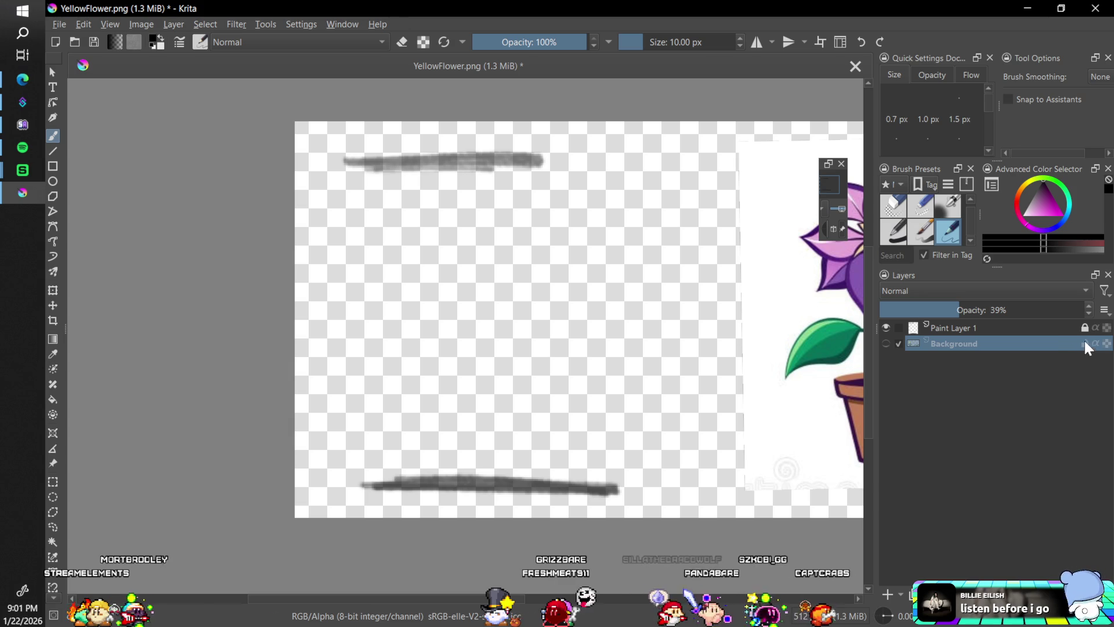
{"action": "left_click", "coordinate": [886, 343]}
{"action": "key", "text": "Page_Up"}
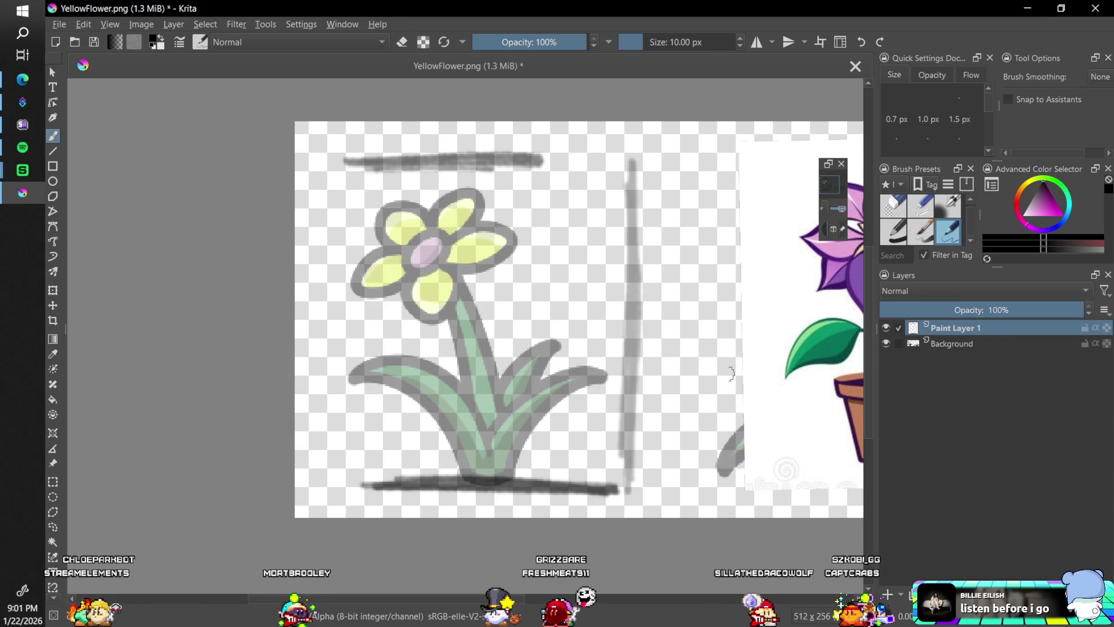
Redraw the right frame edge and darken the top edge with Background hidden
{"action": "mouse_move", "coordinate": [630, 407]}
{"action": "left_mouse_down"}
{"action": "mouse_move", "coordinate": [630, 459]}
{"action": "mouse_move", "coordinate": [630, 378]}
{"action": "left_mouse_up"}
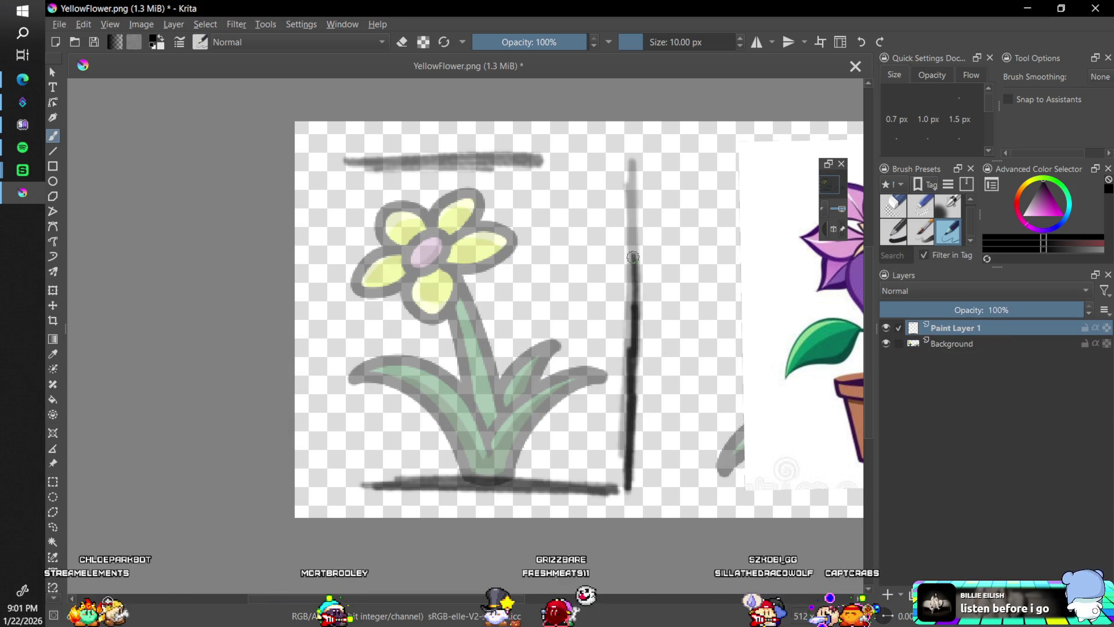
{"action": "left_click_drag", "start_coordinate": [635, 257], "coordinate": [633, 161]}
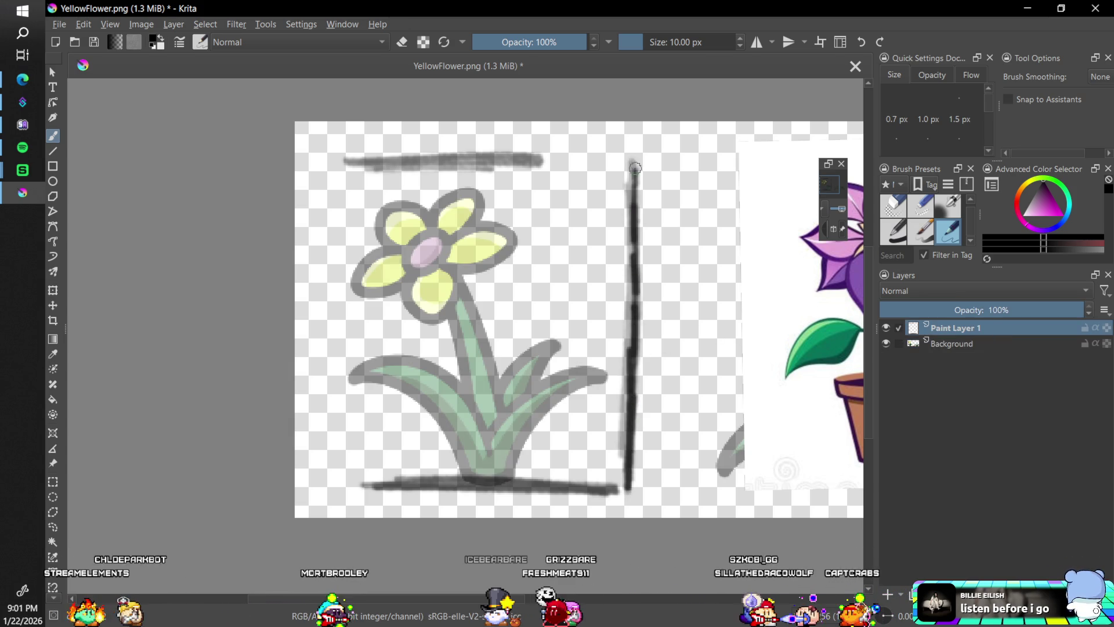
{"action": "left_click", "coordinate": [886, 344]}
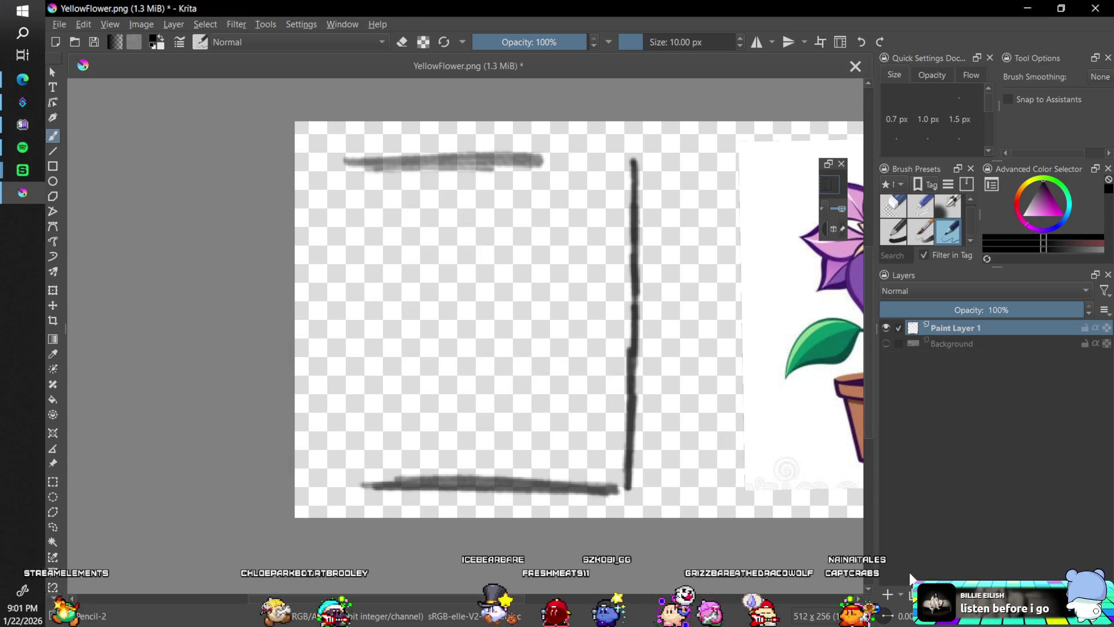
{"action": "key", "text": "4"}
{"action": "key", "text": "4"}
{"action": "key", "text": "4"}
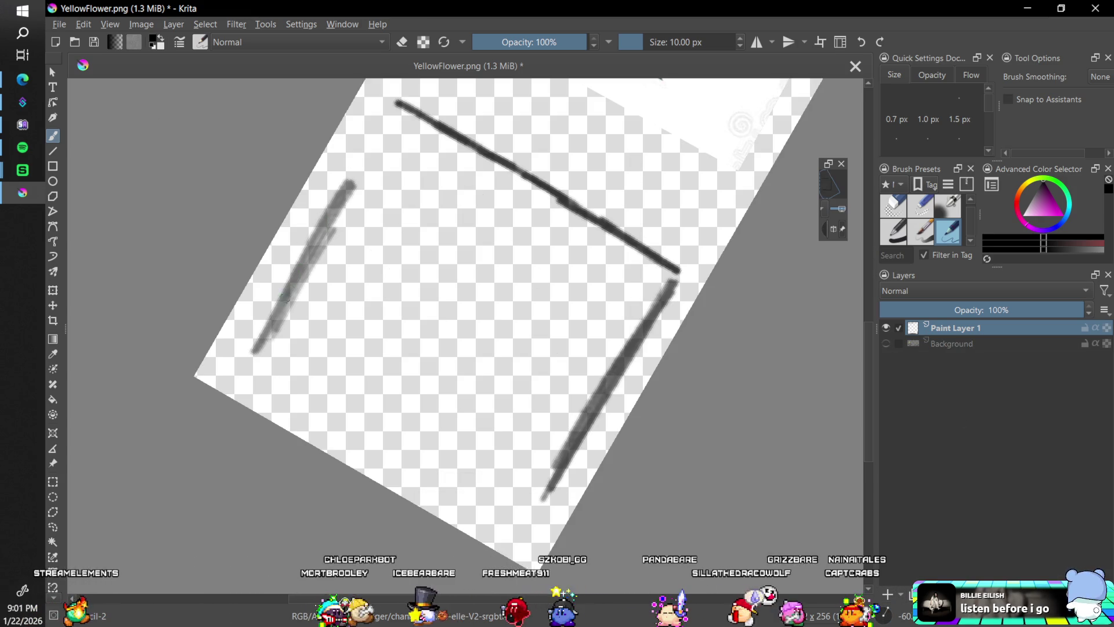
{"action": "left_click_drag", "start_coordinate": [252, 351], "coordinate": [395, 103]}
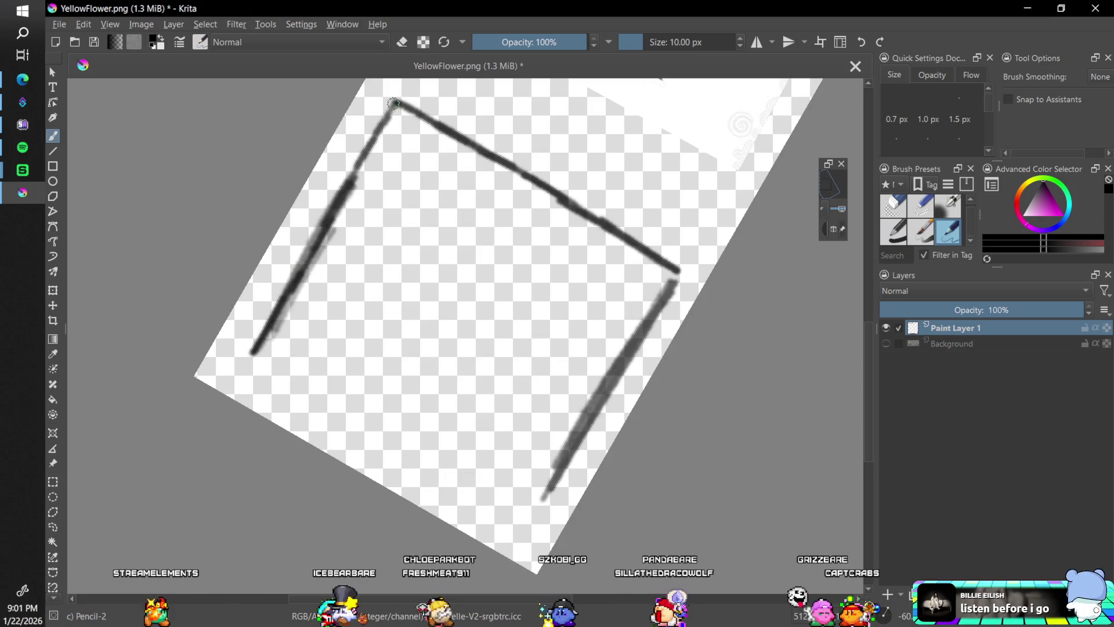
{"action": "key", "text": "5"}
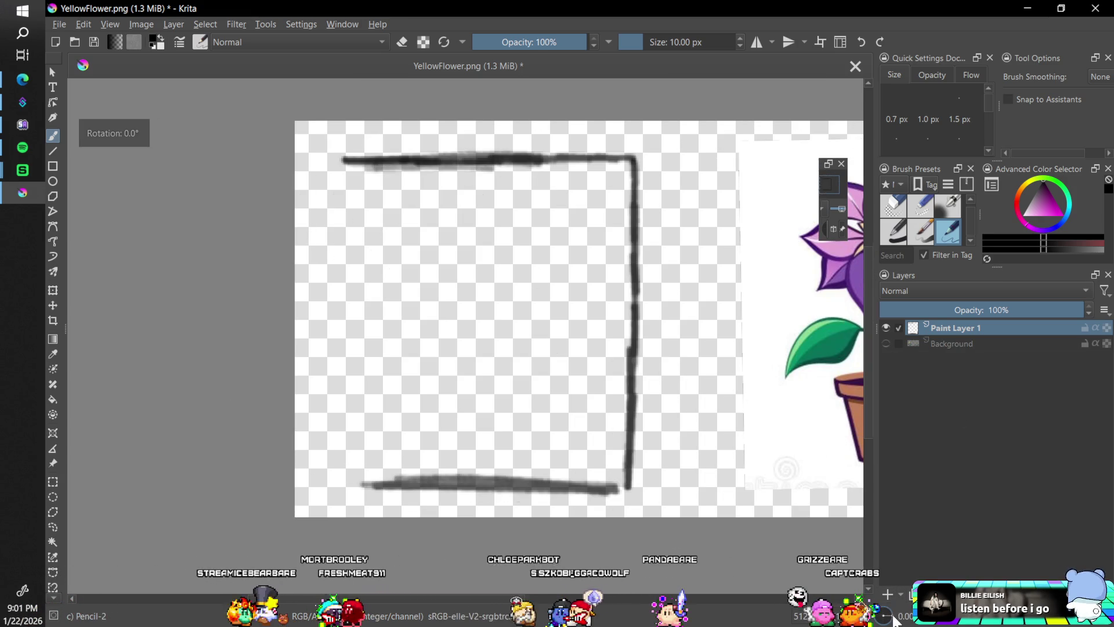
{"action": "mouse_move", "coordinate": [628, 599]}
{"action": "left_mouse_down"}
{"action": "mouse_move", "coordinate": [577, 599]}
{"action": "mouse_move", "coordinate": [733, 599]}
{"action": "mouse_move", "coordinate": [704, 599]}
{"action": "left_mouse_up"}
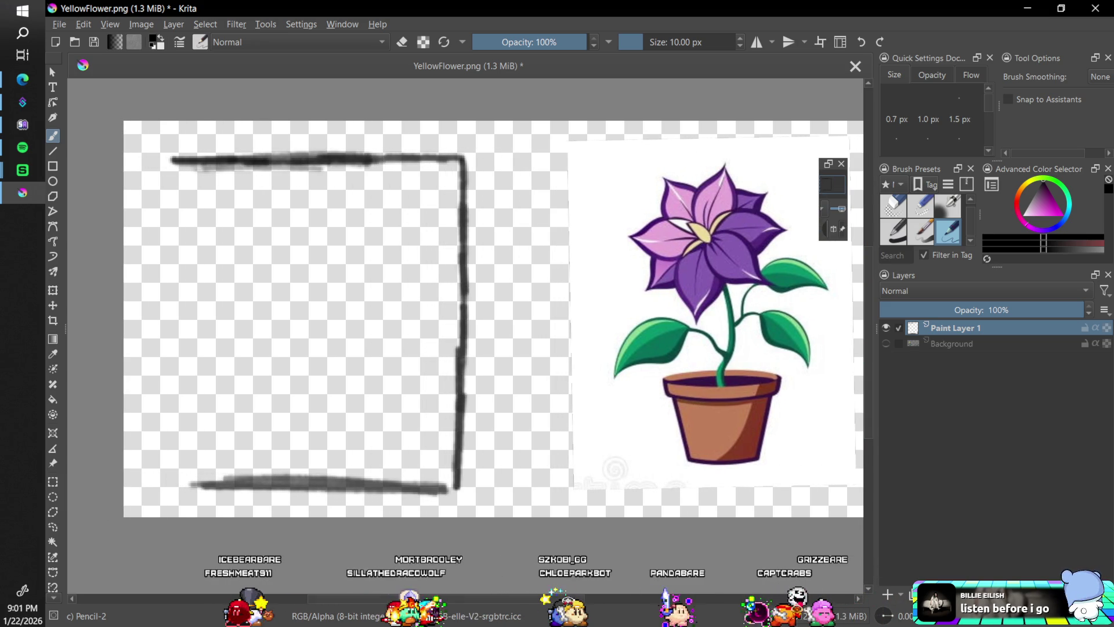
Show and select the faded Background flower layer and try a faint stroke
{"action": "left_click", "coordinate": [899, 345]}
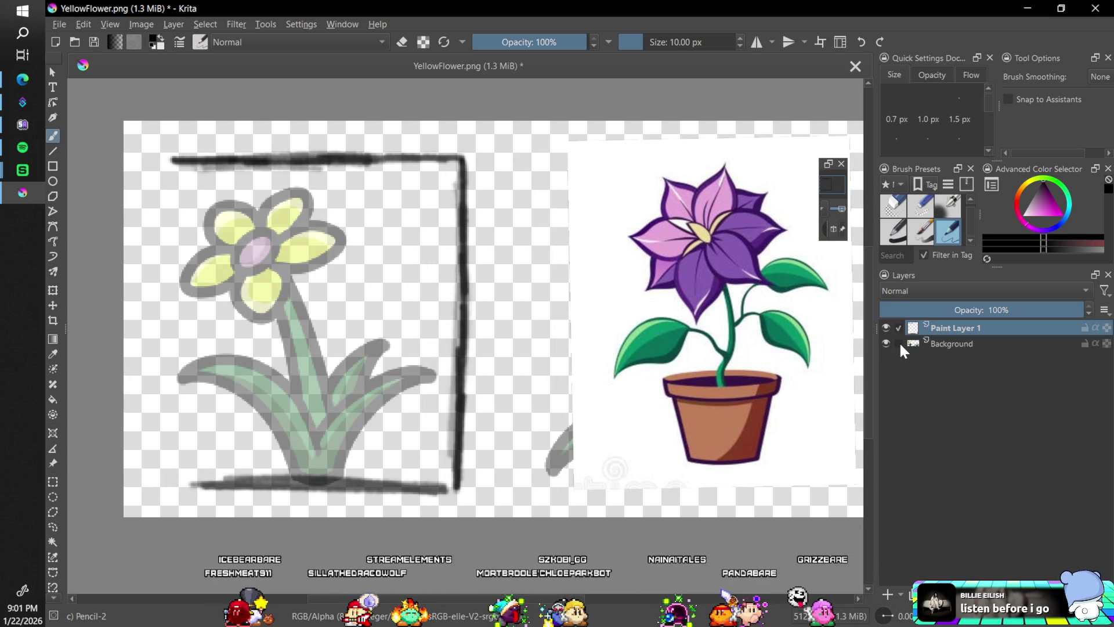
{"action": "left_click", "coordinate": [960, 347]}
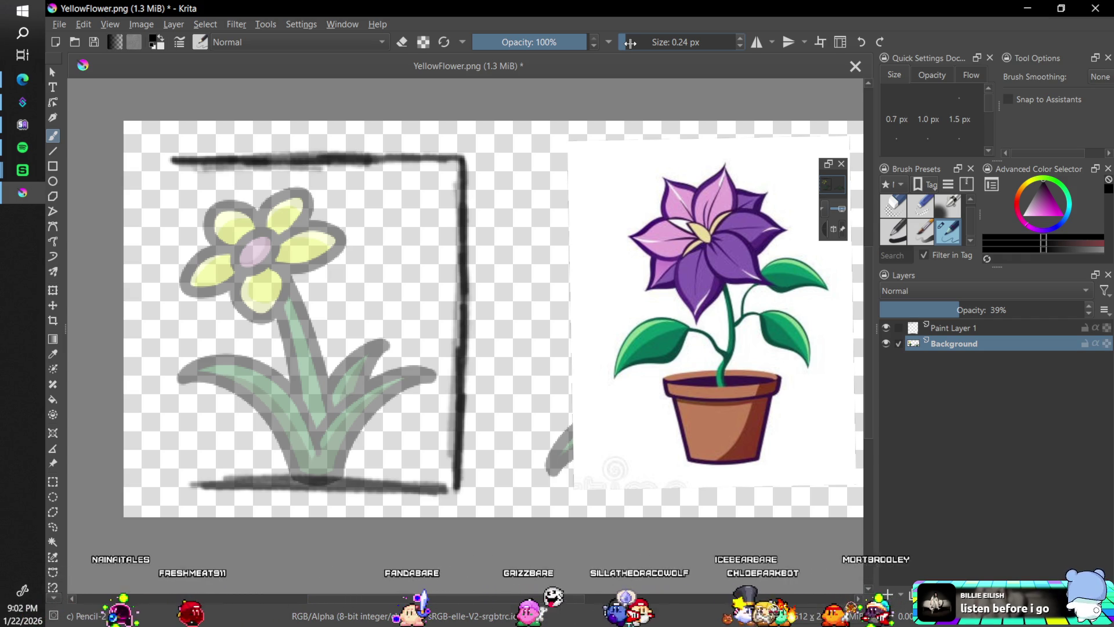
{"action": "scroll", "coordinate": [624, 41], "scroll_direction": "down", "scroll_amount": 2}
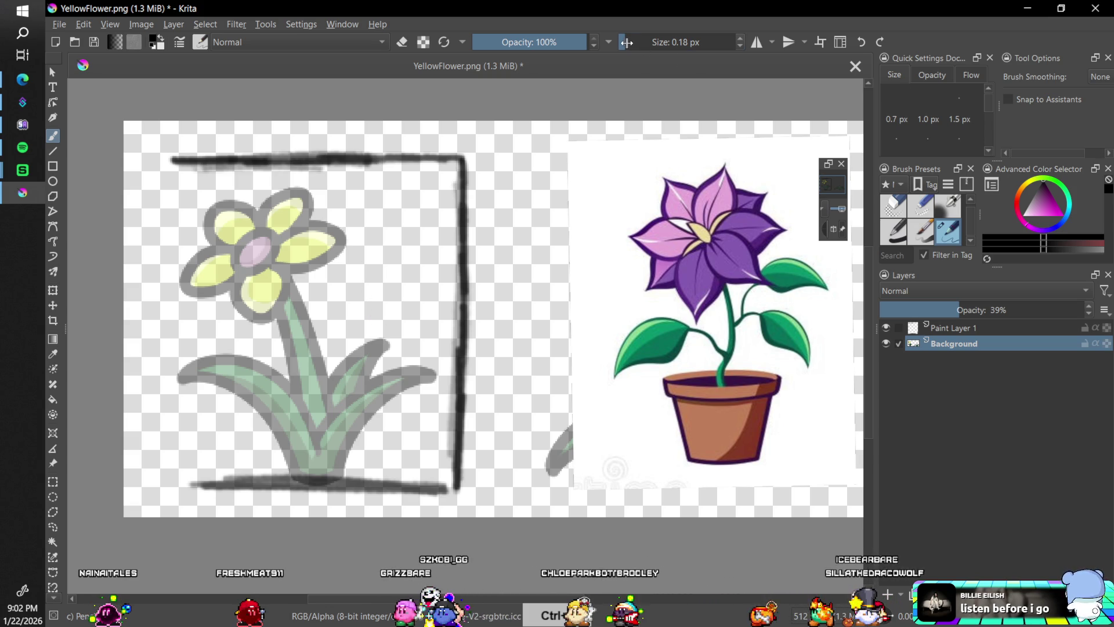
{"action": "left_click_drag", "start_coordinate": [341, 285], "coordinate": [347, 343]}
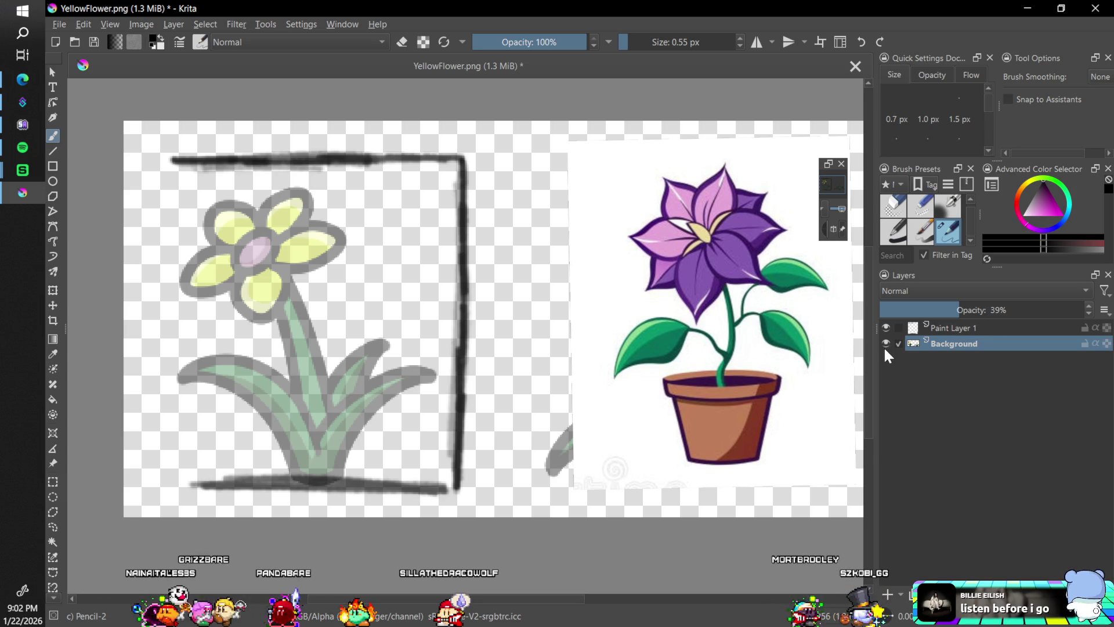
Set the pencil size to 2.5 px after testing and undoing 5 px strokes
{"action": "scroll", "coordinate": [987, 102], "scroll_direction": "down", "scroll_amount": 2}
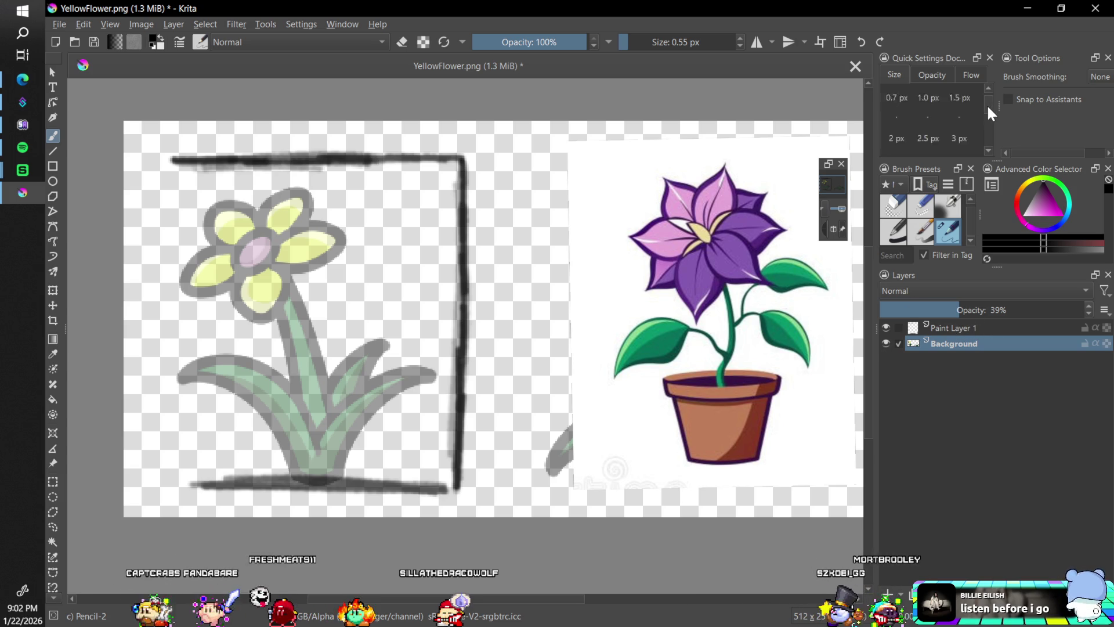
{"action": "left_click", "coordinate": [959, 114]}
{"action": "left_click_drag", "start_coordinate": [414, 220], "coordinate": [410, 307]}
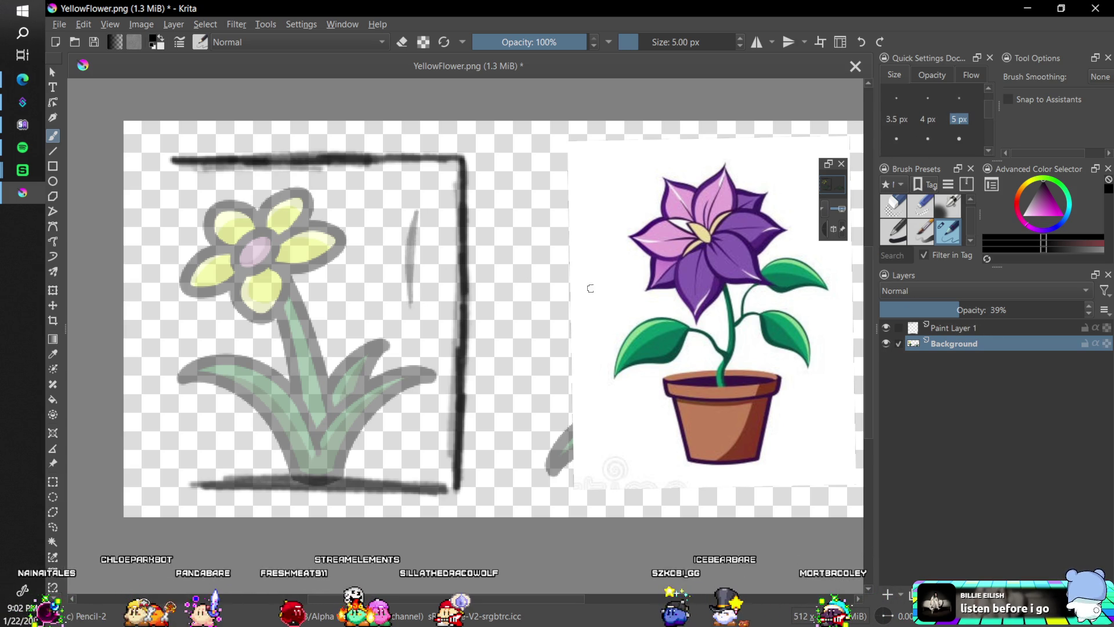
{"action": "key", "text": "ctrl+z"}
{"action": "left_click_drag", "start_coordinate": [987, 114], "coordinate": [987, 106]}
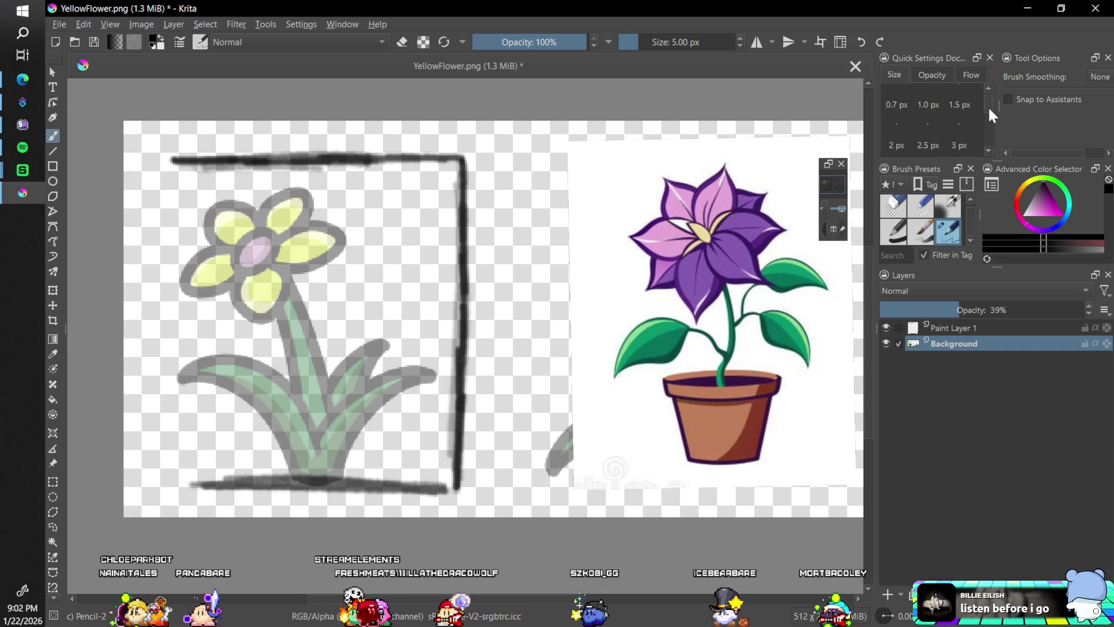
{"action": "left_click_drag", "start_coordinate": [395, 317], "coordinate": [398, 319]}
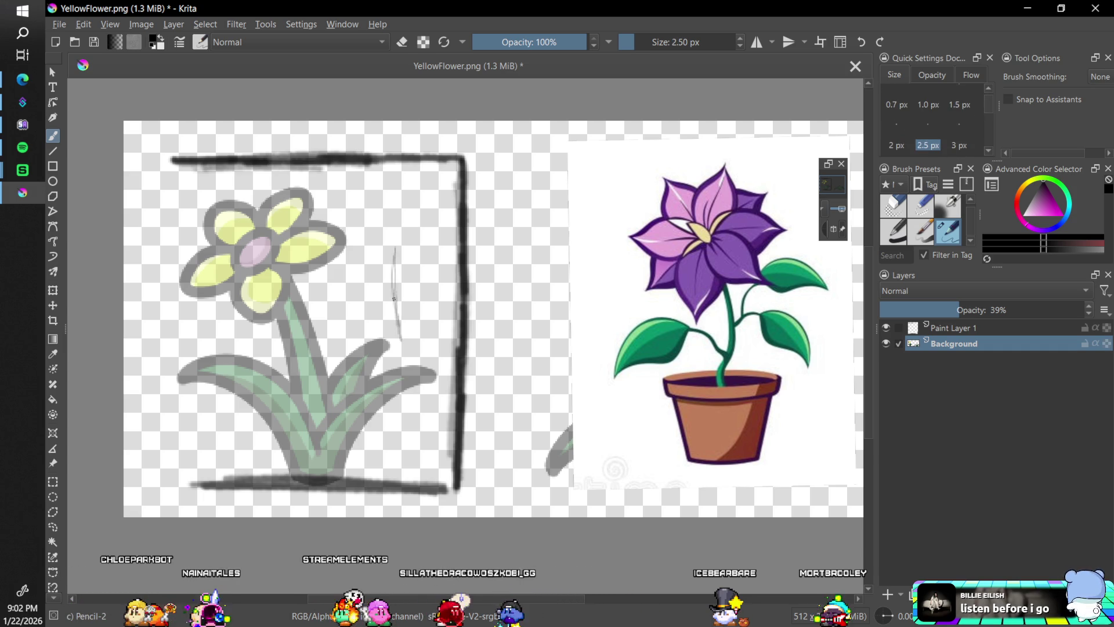
{"action": "key", "text": "ctrl+z"}
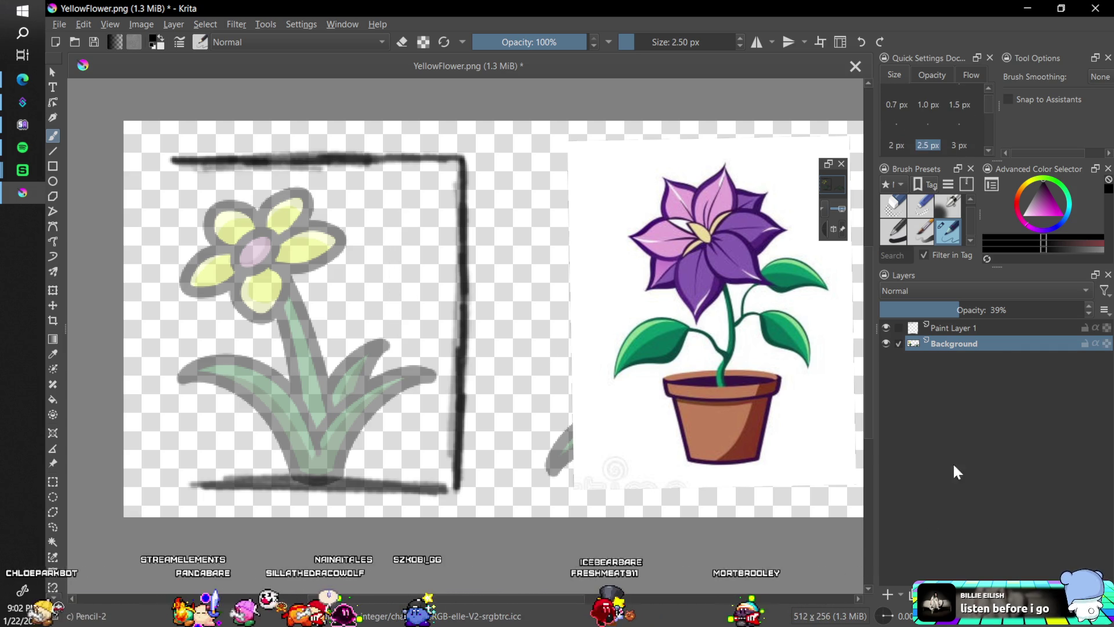
Add a new Paint Layer 2 and move Paint Layer 1 above it
{"action": "left_click", "coordinate": [997, 327]}
{"action": "left_click", "coordinate": [887, 595]}
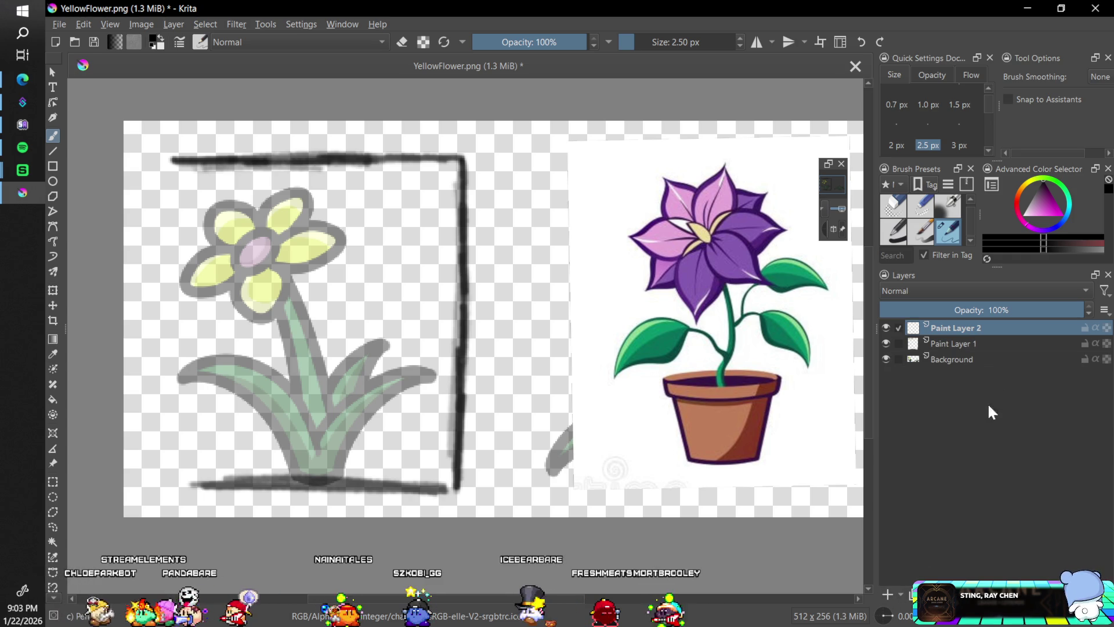
{"action": "left_click", "coordinate": [991, 342]}
{"action": "left_click_drag", "start_coordinate": [964, 343], "coordinate": [961, 322]}
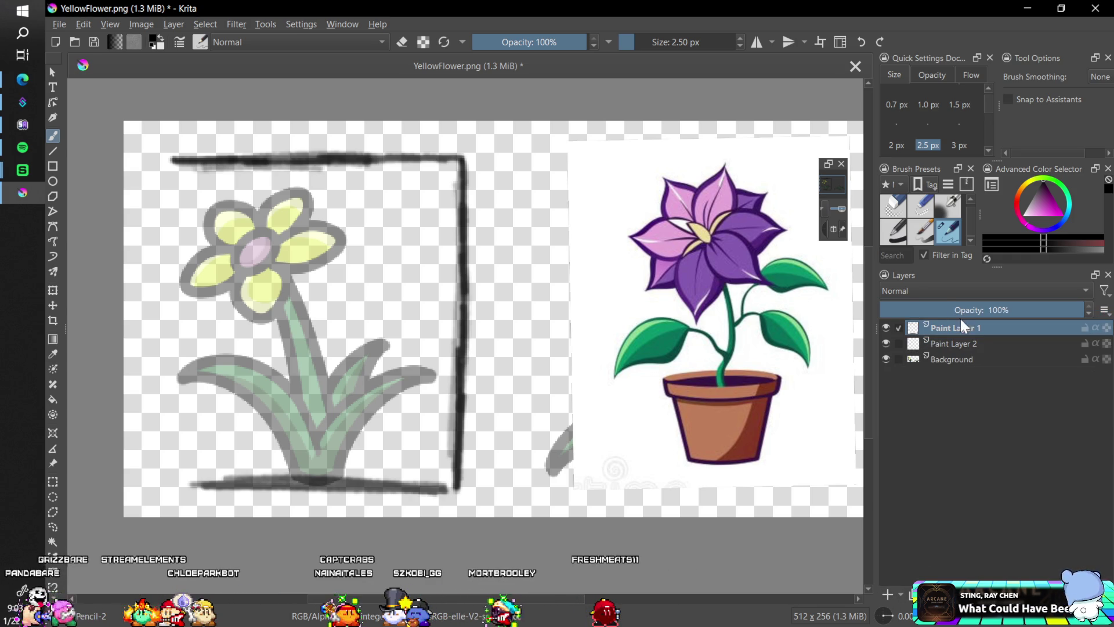
Rename Paint Layer 1 to 'Bounds' and fade it to 14% opacity
{"action": "double_click", "coordinate": [954, 327]}
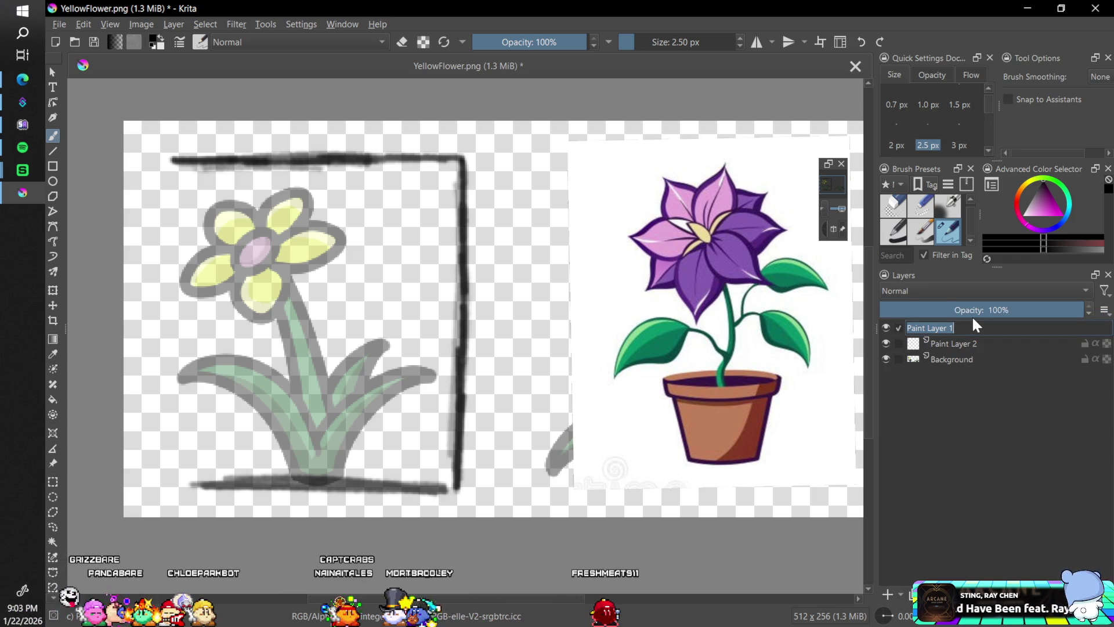
{"action": "type", "text": "Bounds"}
{"action": "key", "text": "Return"}
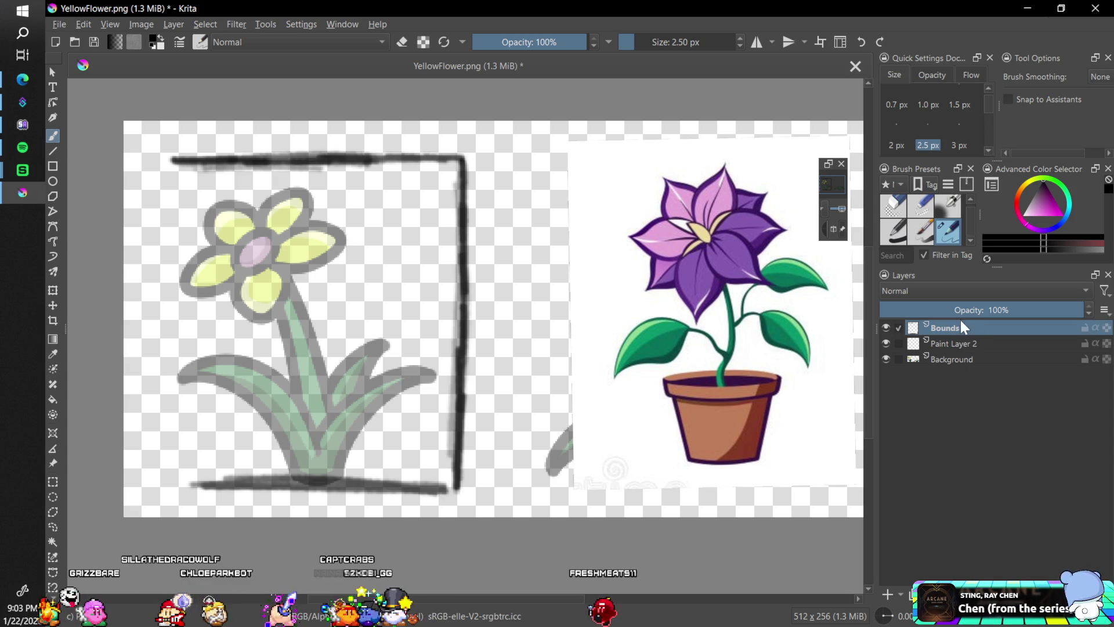
{"action": "left_click", "coordinate": [951, 310]}
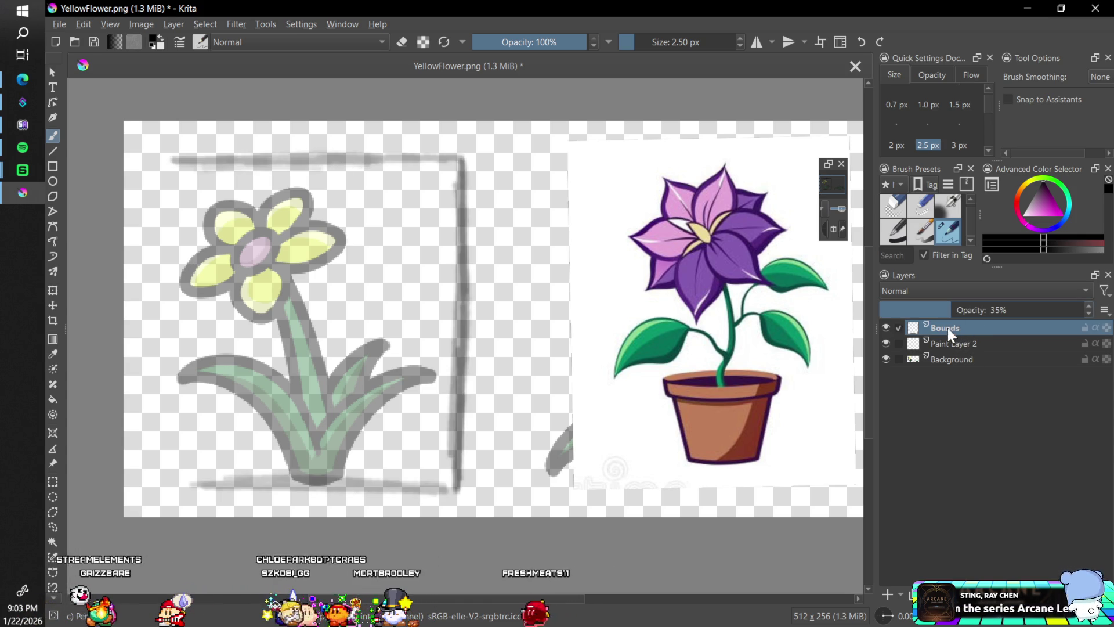
{"action": "left_click_drag", "start_coordinate": [911, 309], "coordinate": [920, 311]}
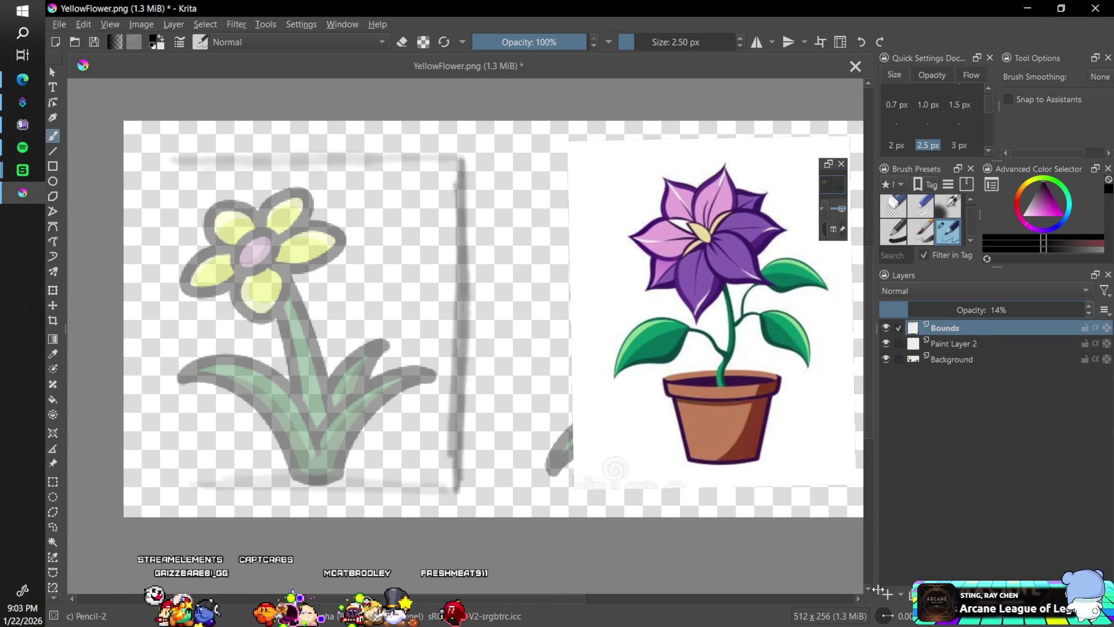
Rotate the view to -45° and select Paint Layer 2 for drawing
{"action": "left_click_drag", "start_coordinate": [888, 617], "coordinate": [892, 619]}
{"action": "scroll", "coordinate": [888, 619], "scroll_direction": "up", "scroll_amount": 4}
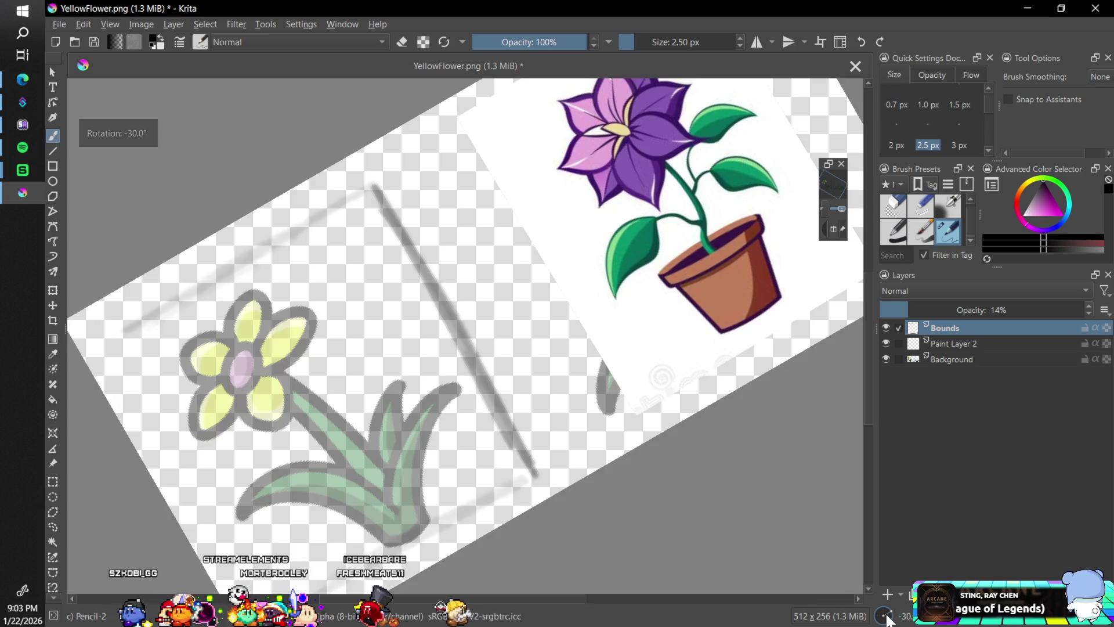
{"action": "scroll", "coordinate": [885, 617], "scroll_direction": "down", "scroll_amount": 4}
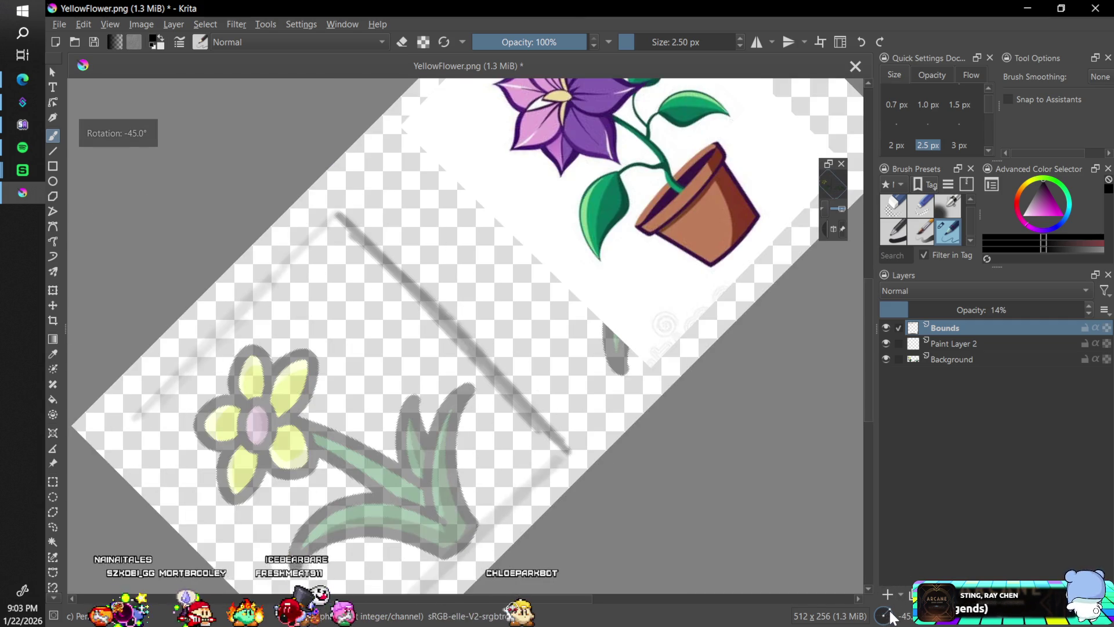
{"action": "scroll", "coordinate": [892, 619], "scroll_direction": "up", "scroll_amount": 1}
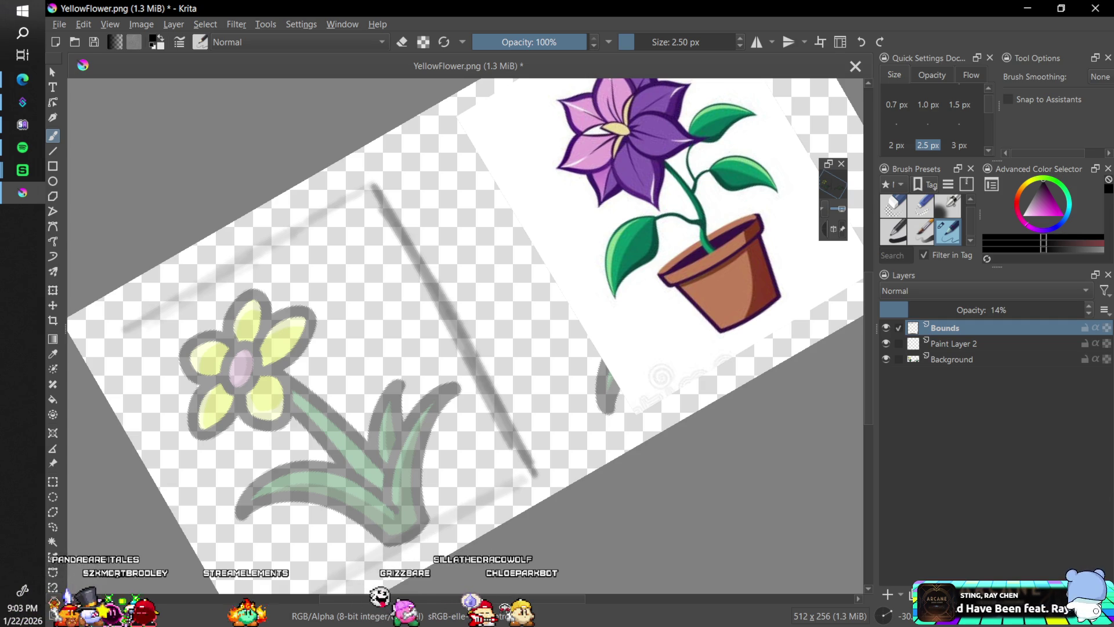
{"action": "scroll", "coordinate": [865, 406], "scroll_direction": "down", "scroll_amount": 3}
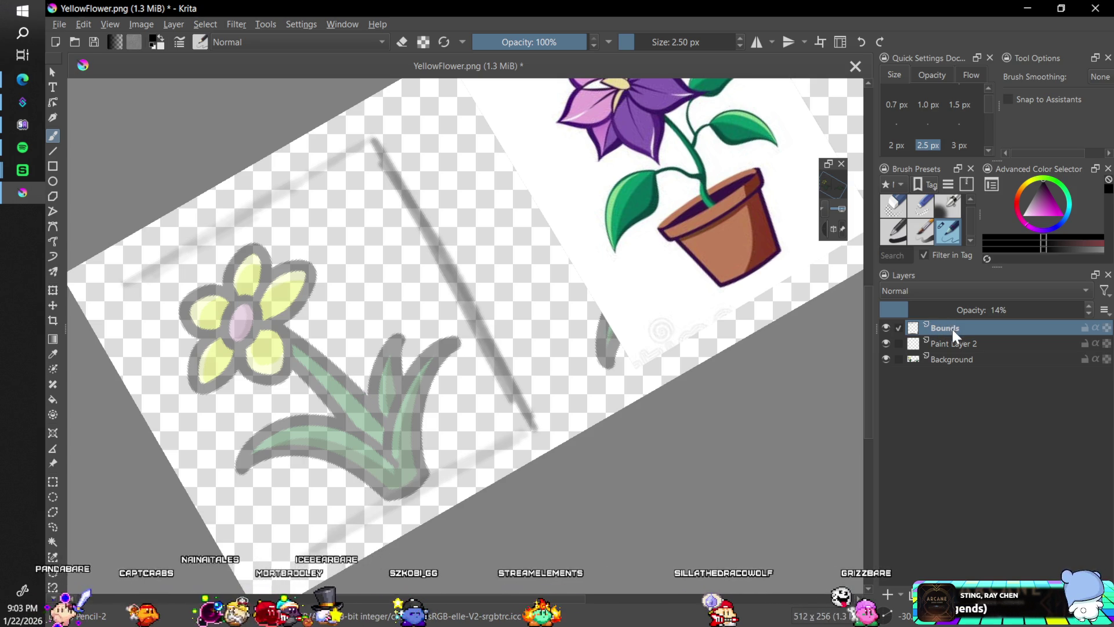
{"action": "left_click", "coordinate": [958, 343]}
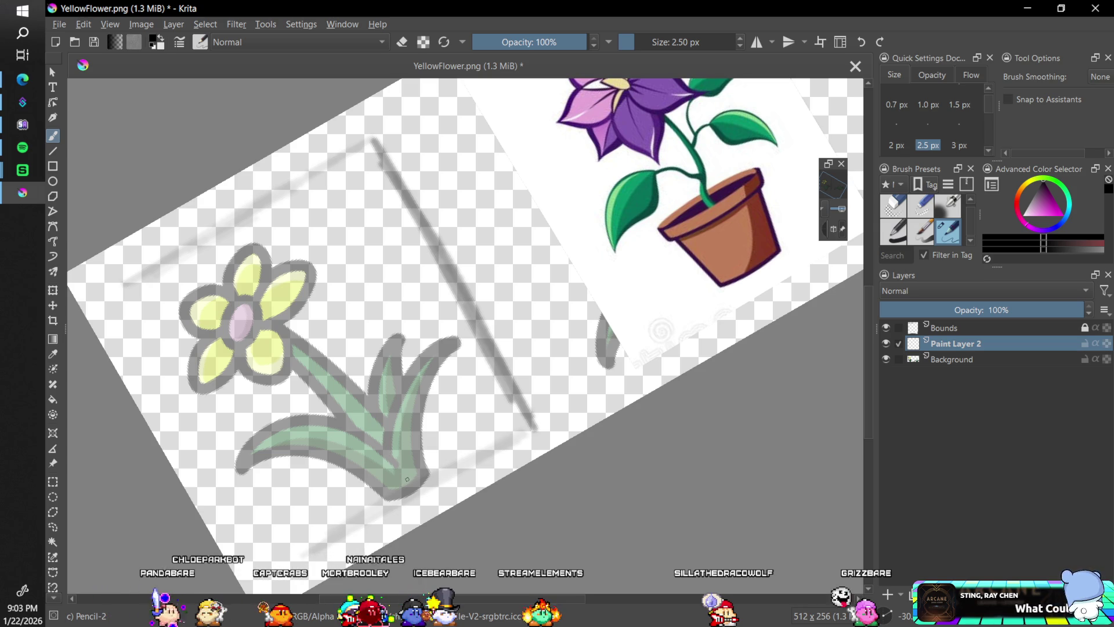
Pencil the stem line and a stroke joining a petal to it on Paint Layer 2
{"action": "left_click_drag", "start_coordinate": [383, 469], "coordinate": [366, 436]}
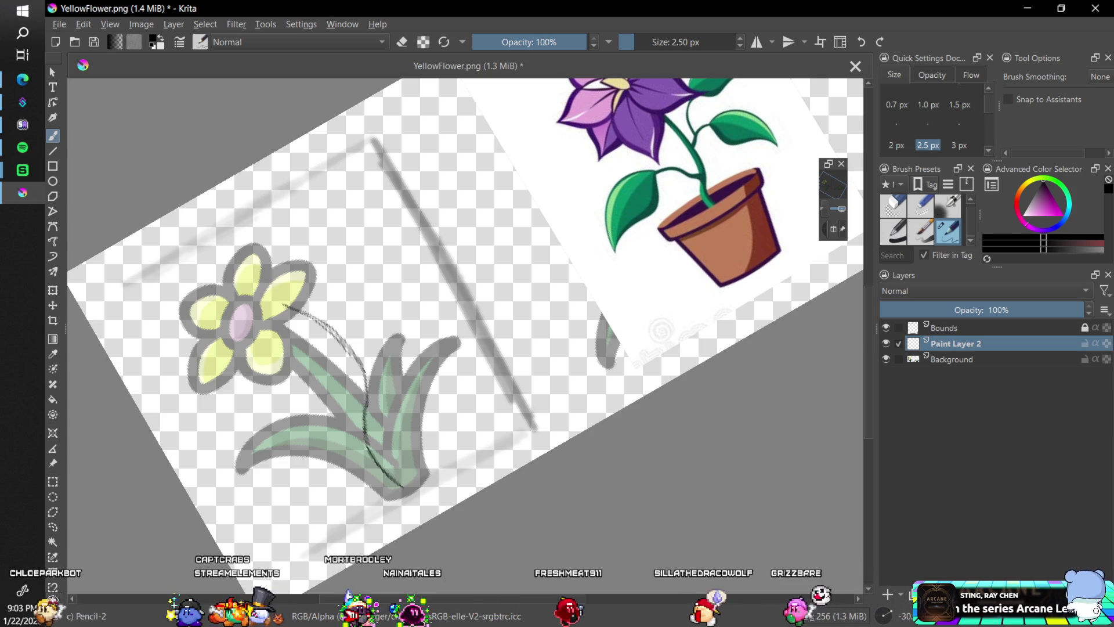
{"action": "left_click_drag", "start_coordinate": [371, 453], "coordinate": [411, 495]}
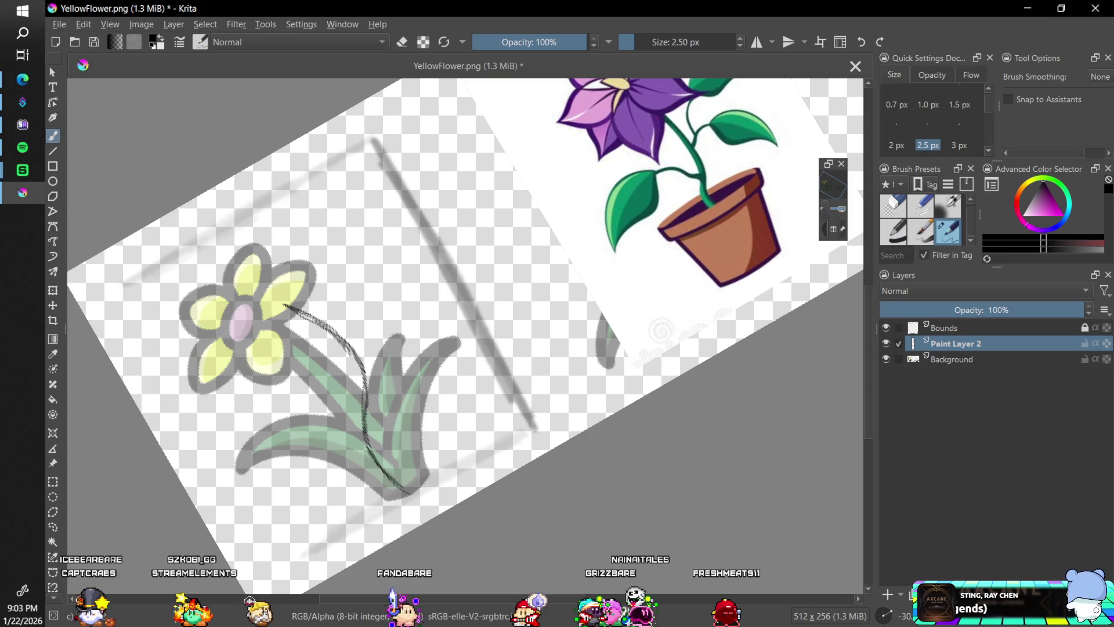
{"action": "scroll", "coordinate": [869, 322], "scroll_direction": "up", "scroll_amount": 3}
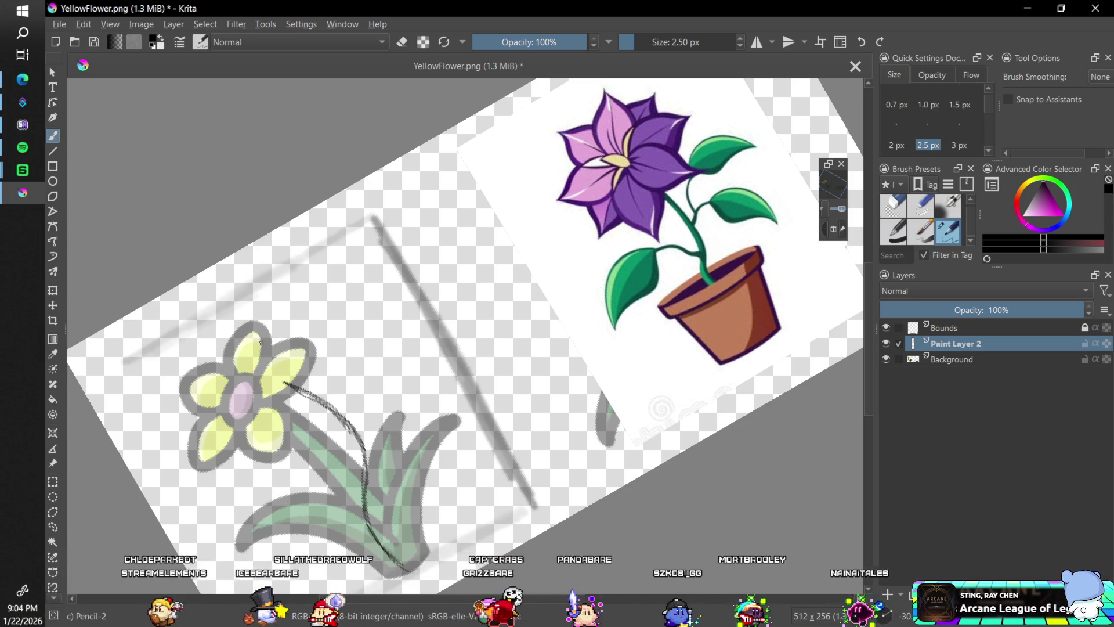
{"action": "left_click", "coordinate": [258, 351]}
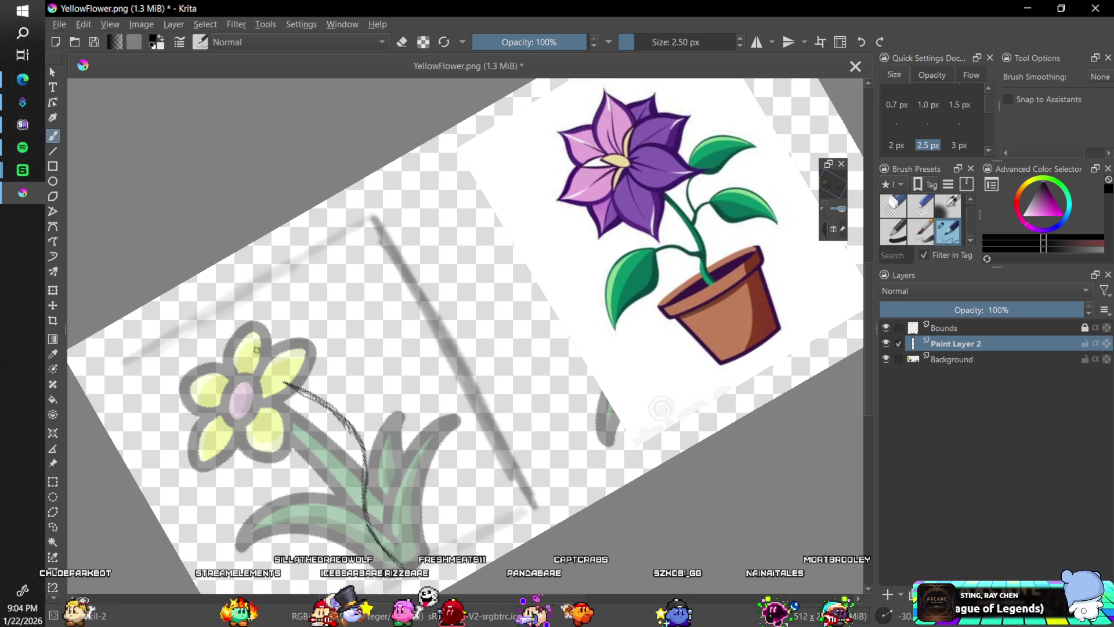
{"action": "left_click_drag", "start_coordinate": [258, 351], "coordinate": [284, 383]}
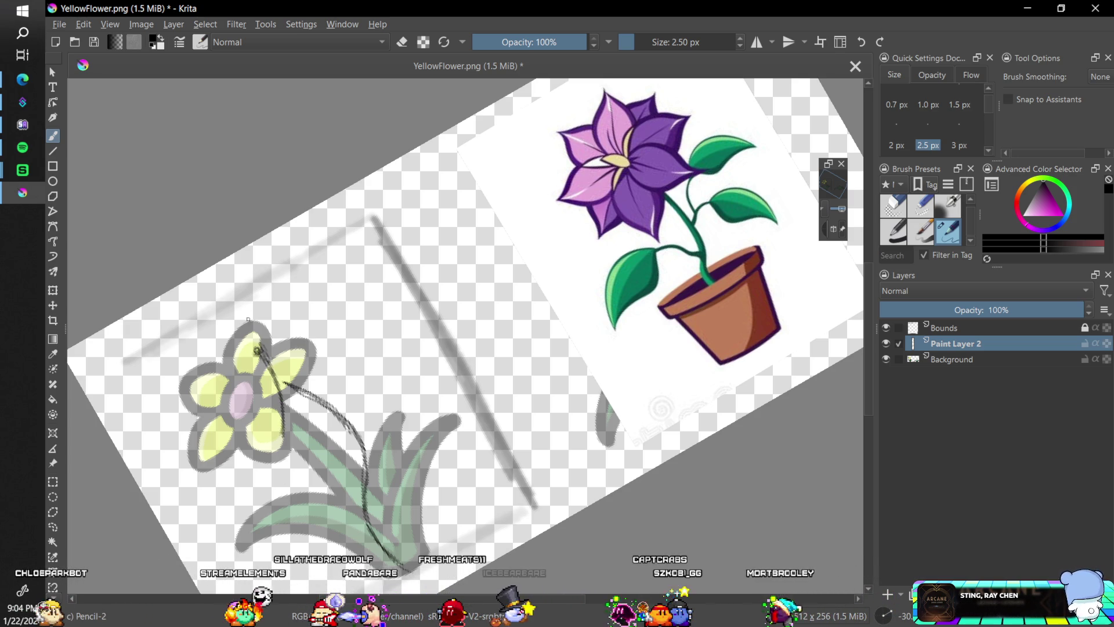
Trace the right petal edge, undoing misplaced strokes, then hide the Background layer
{"action": "key", "text": "5"}
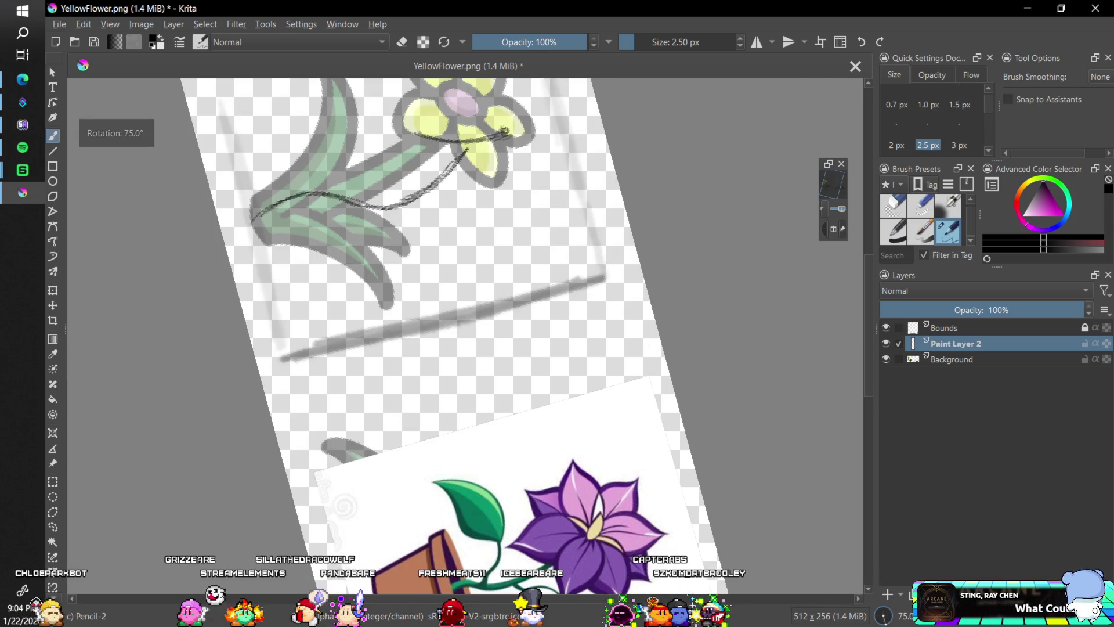
{"action": "scroll", "coordinate": [870, 326], "scroll_direction": "up", "scroll_amount": 2}
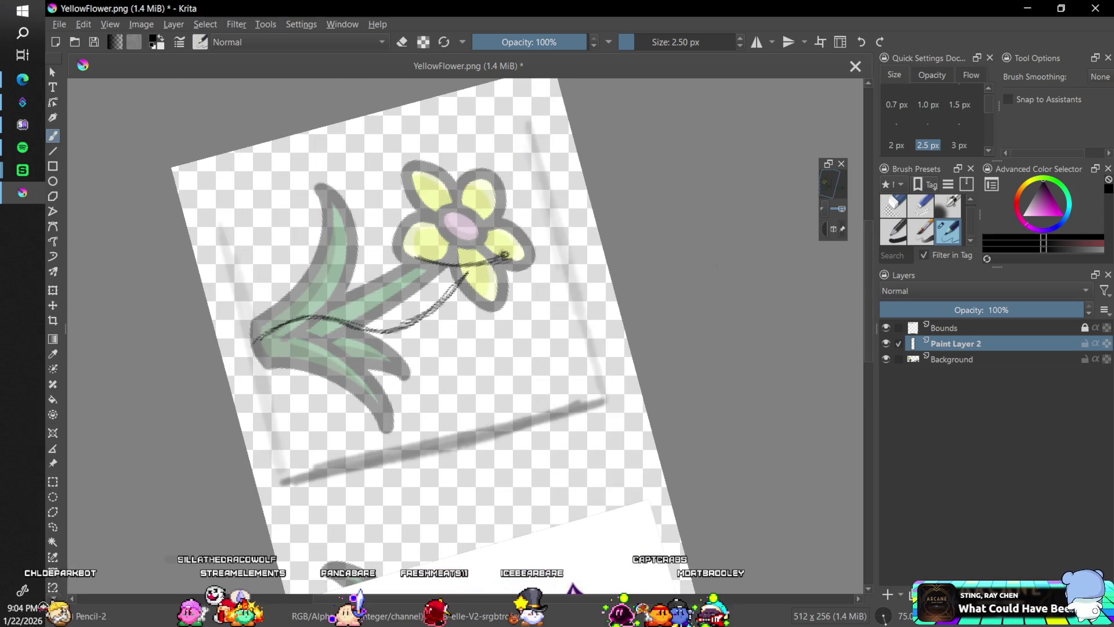
{"action": "left_click_drag", "start_coordinate": [494, 185], "coordinate": [503, 216]}
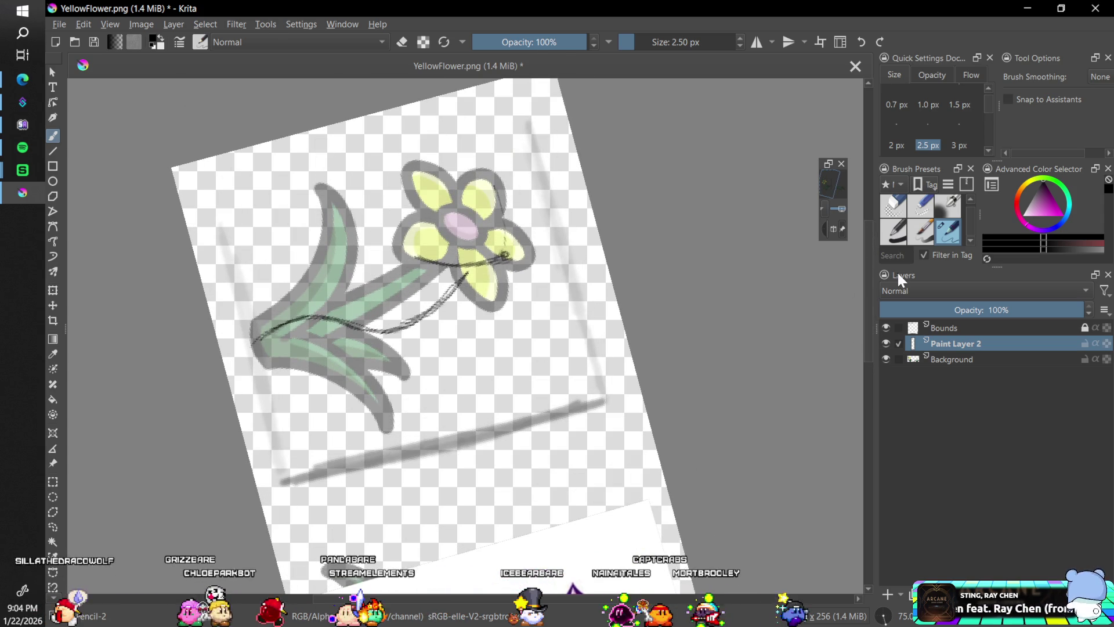
{"action": "key", "text": "minus"}
{"action": "key", "text": "ctrl+z"}
{"action": "key", "text": "plus"}
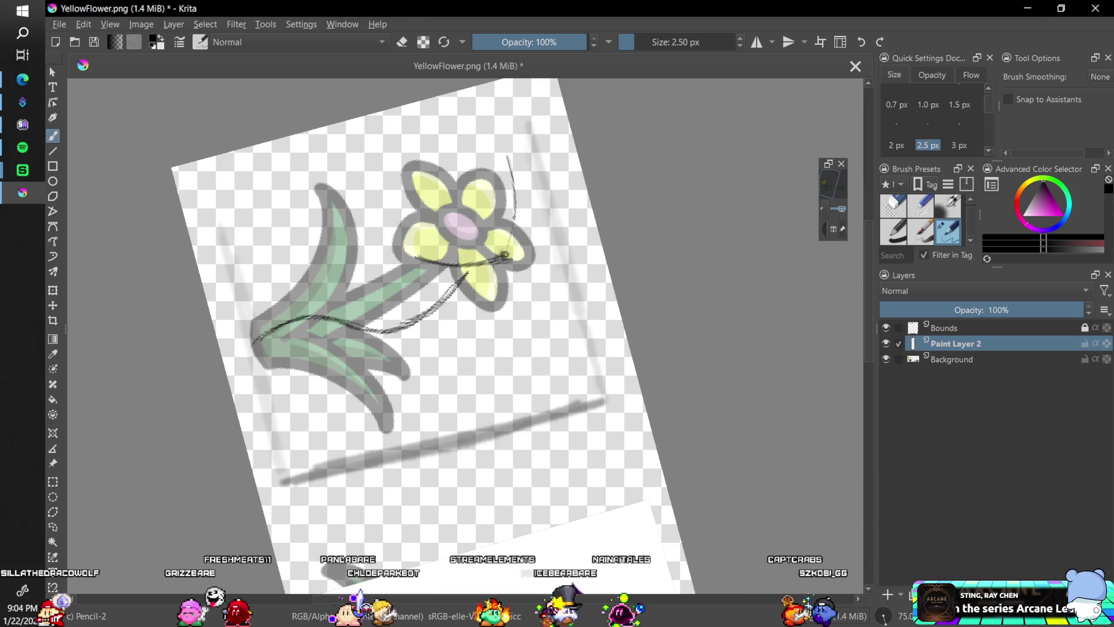
{"action": "left_click_drag", "start_coordinate": [510, 245], "coordinate": [509, 155]}
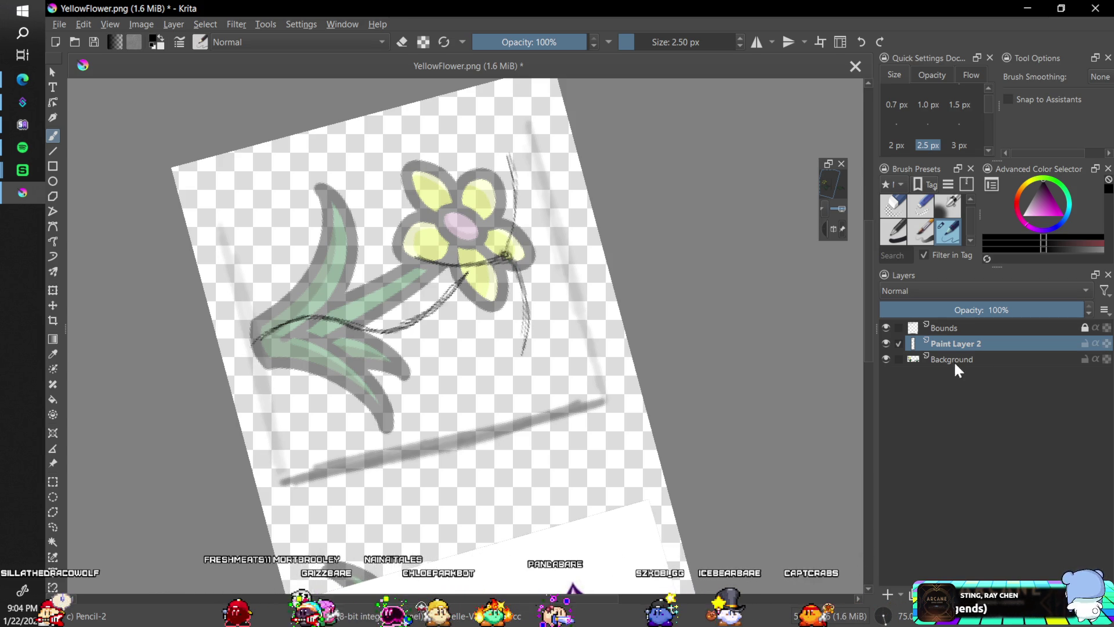
{"action": "left_click", "coordinate": [886, 359]}
Rotate the view to -45° and extend the upper-right petal stroke, erasing its tip
{"action": "left_click", "coordinate": [884, 615]}
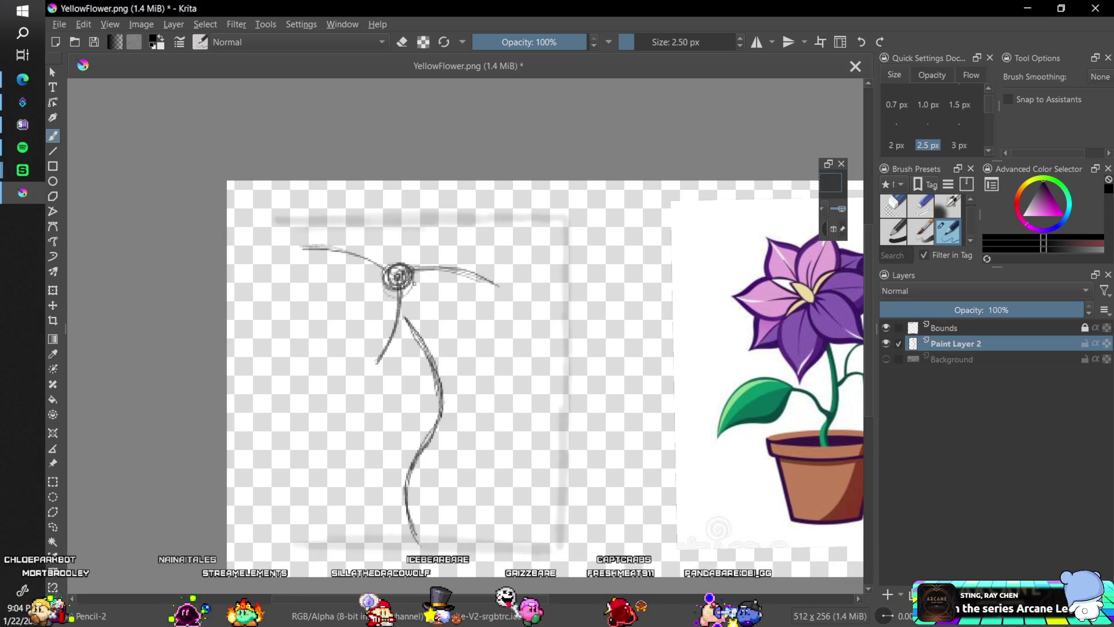
{"action": "left_click", "coordinate": [889, 610]}
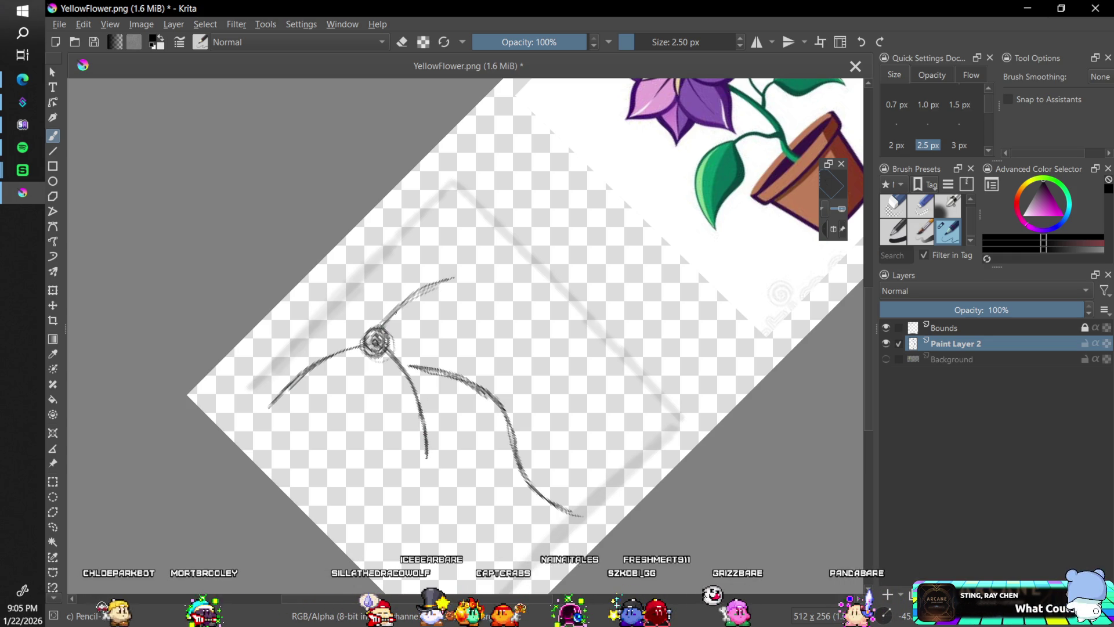
{"action": "left_click_drag", "start_coordinate": [441, 282], "coordinate": [481, 266]}
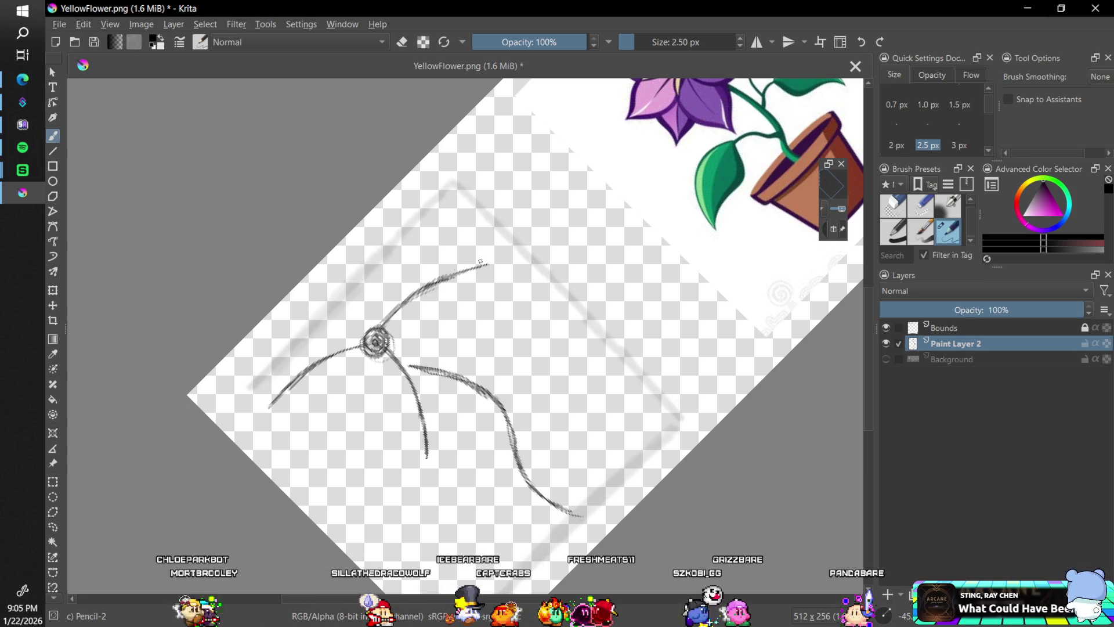
{"action": "left_click", "coordinate": [894, 206]}
{"action": "left_click", "coordinate": [472, 277]}
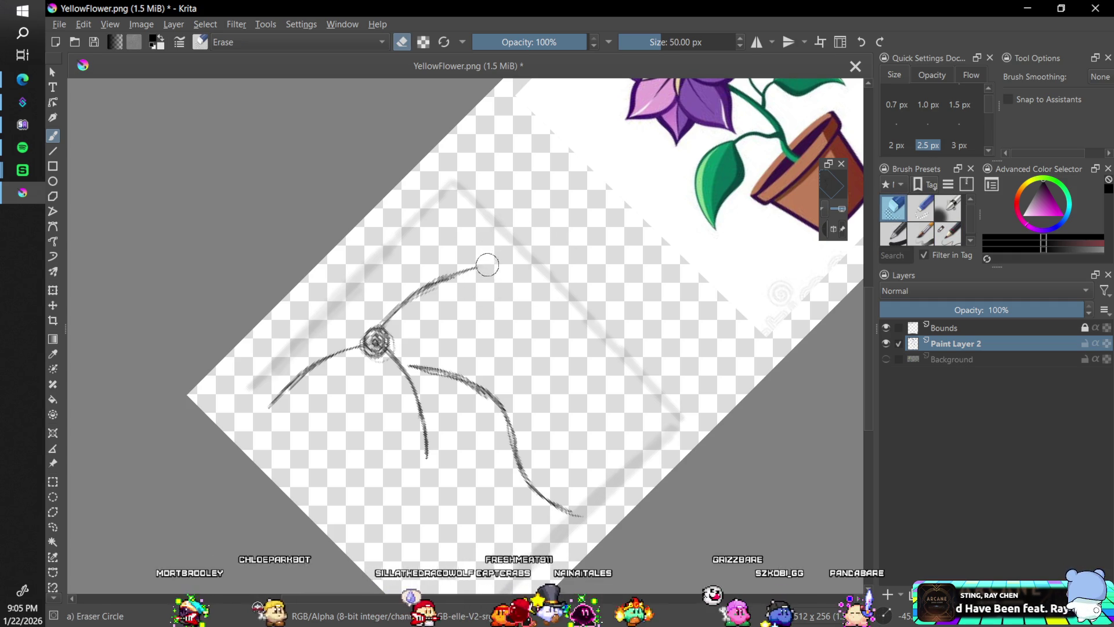
{"action": "key", "text": "slash"}
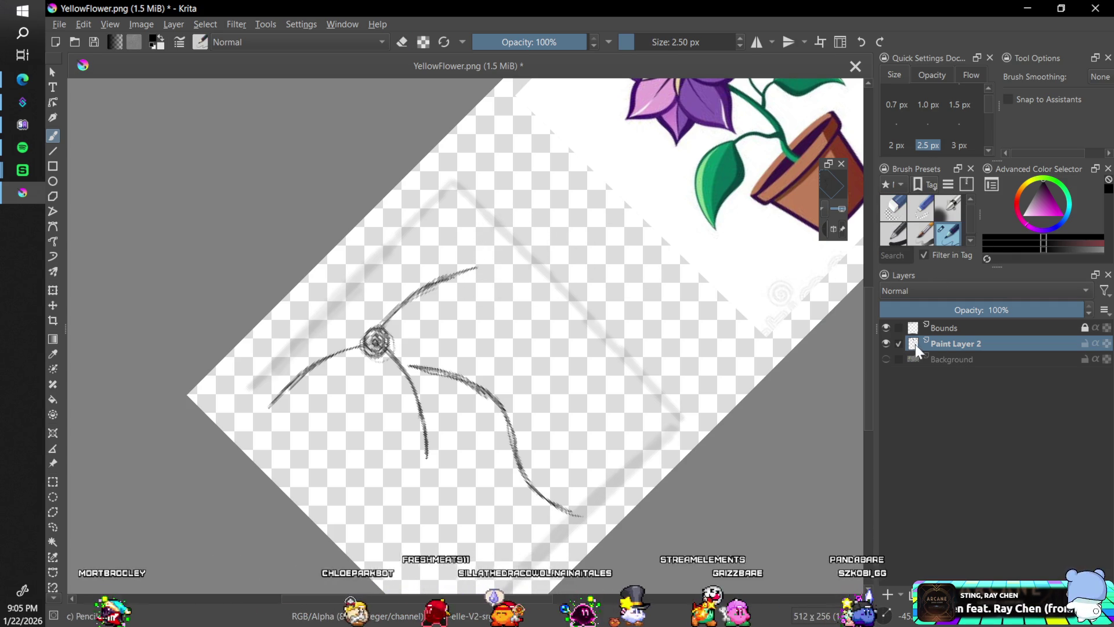
{"action": "mouse_move", "coordinate": [872, 375]}
{"action": "left_mouse_down"}
{"action": "mouse_move", "coordinate": [867, 385]}
{"action": "mouse_move", "coordinate": [866, 360]}
{"action": "left_mouse_up"}
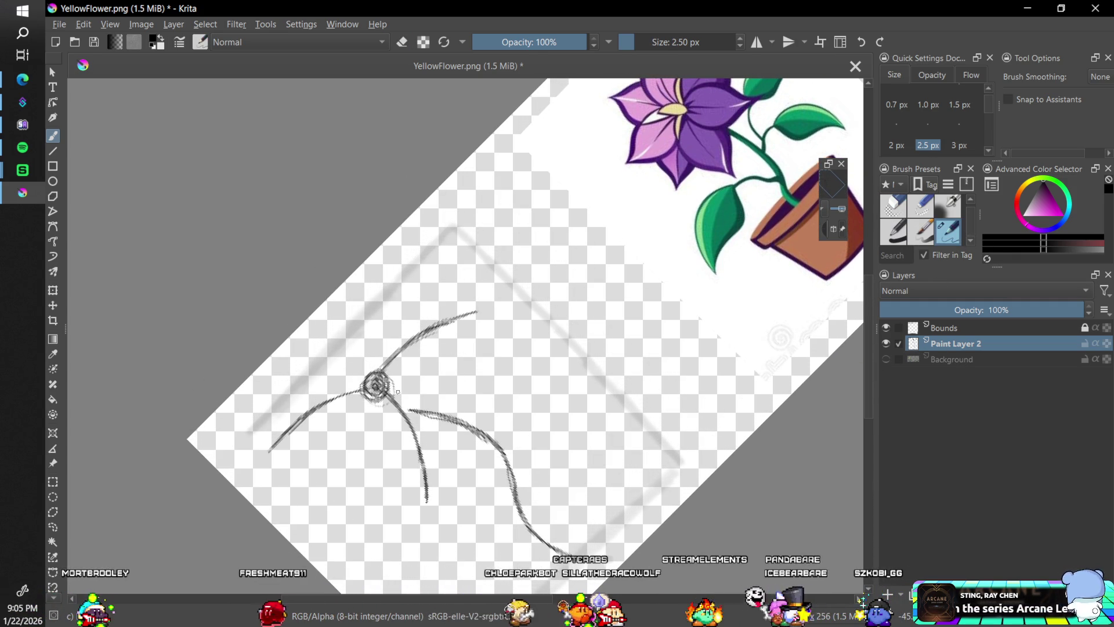
Draw the lower pointed petal with two curves meeting at a tip
{"action": "left_click_drag", "start_coordinate": [366, 425], "coordinate": [372, 445]}
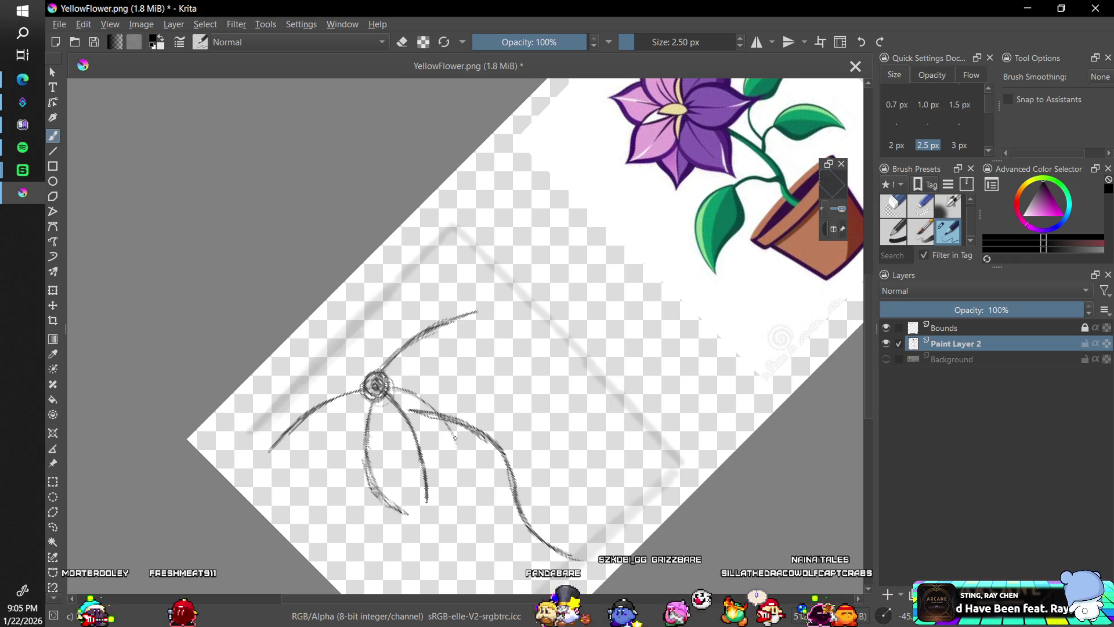
{"action": "mouse_move", "coordinate": [457, 448]}
{"action": "left_mouse_down"}
{"action": "mouse_move", "coordinate": [463, 482]}
{"action": "mouse_move", "coordinate": [438, 540]}
{"action": "left_mouse_up"}
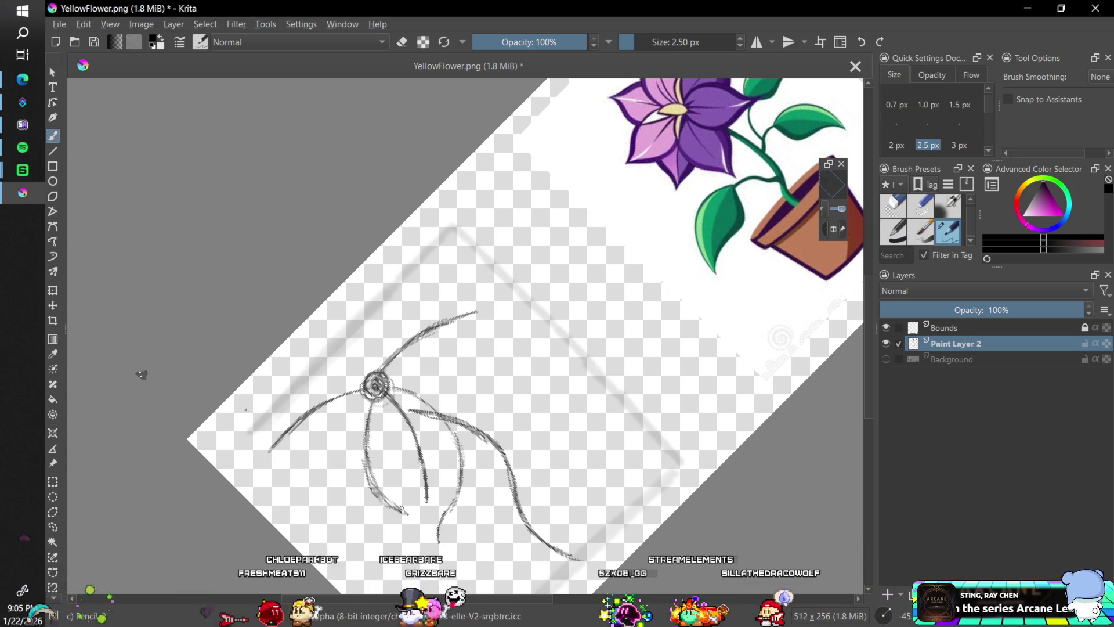
{"action": "left_click_drag", "start_coordinate": [407, 512], "coordinate": [437, 540]}
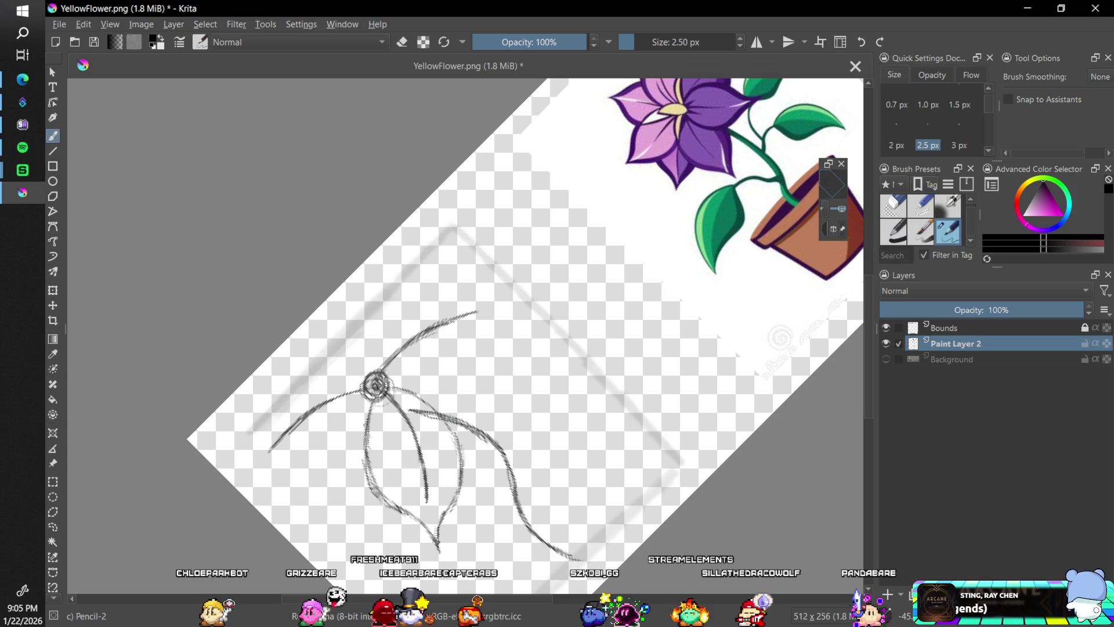
{"action": "key", "text": "4"}
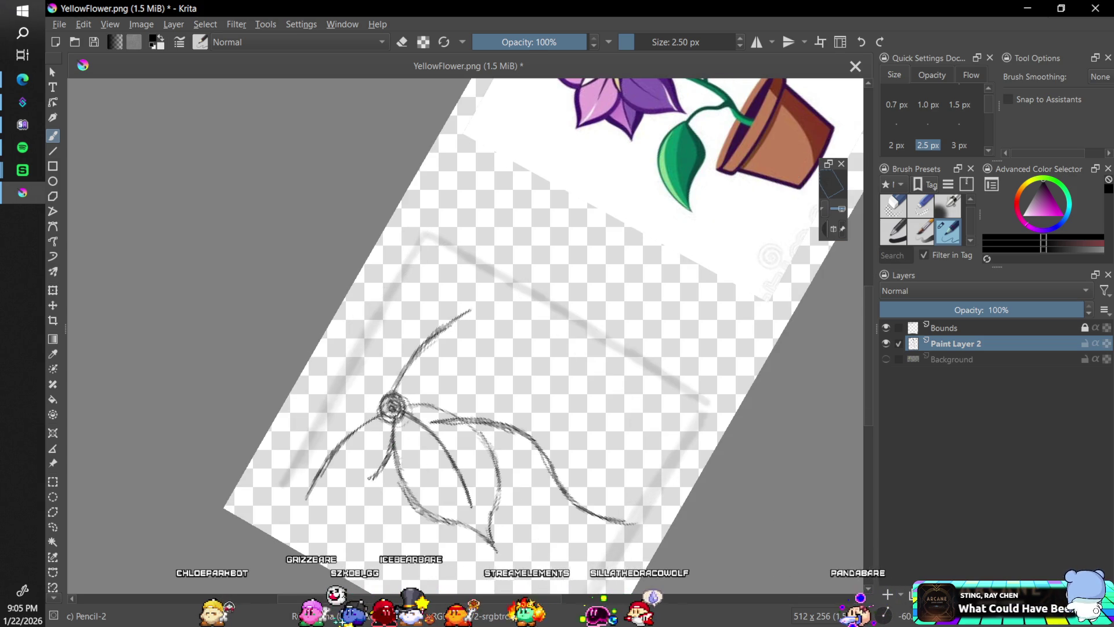
Sketch petal lines toward the lower left and outline the upper-left petal
{"action": "mouse_move", "coordinate": [378, 472]}
{"action": "left_mouse_down"}
{"action": "mouse_move", "coordinate": [332, 516]}
{"action": "mouse_move", "coordinate": [311, 517]}
{"action": "left_mouse_up"}
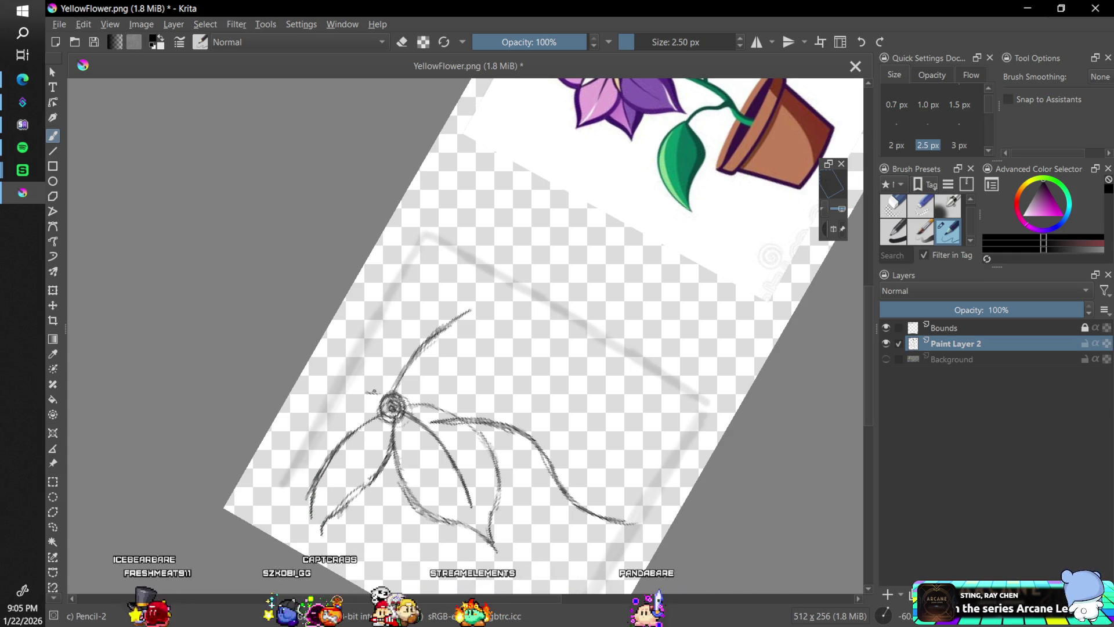
{"action": "mouse_move", "coordinate": [378, 390]}
{"action": "left_mouse_down"}
{"action": "mouse_move", "coordinate": [282, 430]}
{"action": "mouse_move", "coordinate": [277, 491]}
{"action": "mouse_move", "coordinate": [308, 537]}
{"action": "left_mouse_up"}
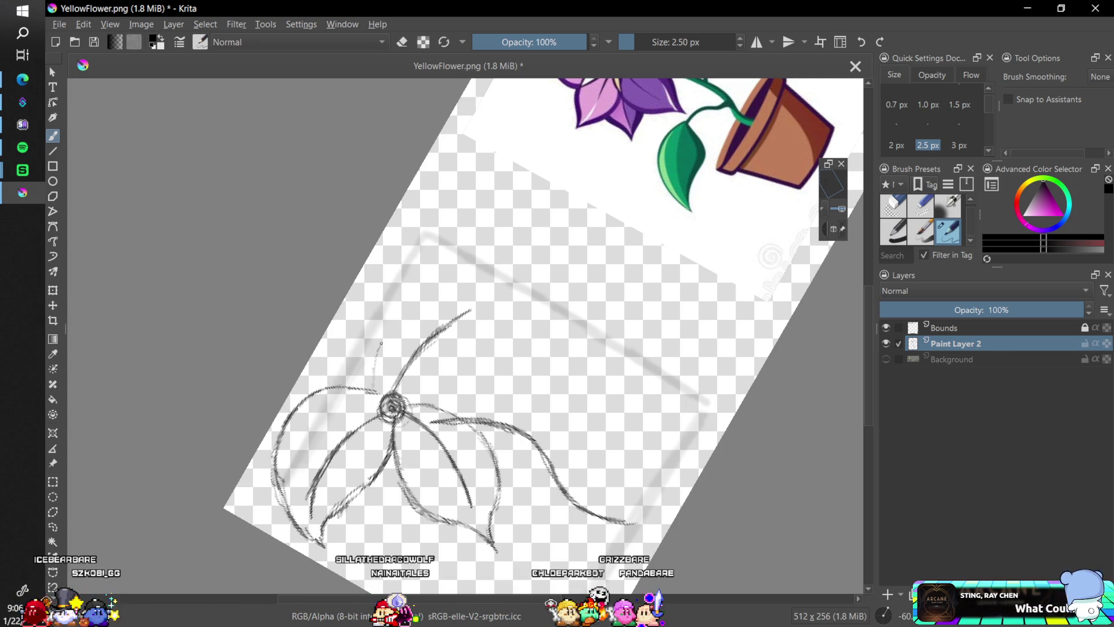
{"action": "left_click_drag", "start_coordinate": [407, 283], "coordinate": [376, 340]}
{"action": "left_click_drag", "start_coordinate": [407, 283], "coordinate": [440, 266]}
{"action": "mouse_move", "coordinate": [419, 402]}
{"action": "left_mouse_down"}
{"action": "mouse_move", "coordinate": [479, 370]}
{"action": "mouse_move", "coordinate": [521, 320]}
{"action": "mouse_move", "coordinate": [497, 305]}
{"action": "mouse_move", "coordinate": [540, 303]}
{"action": "left_mouse_up"}
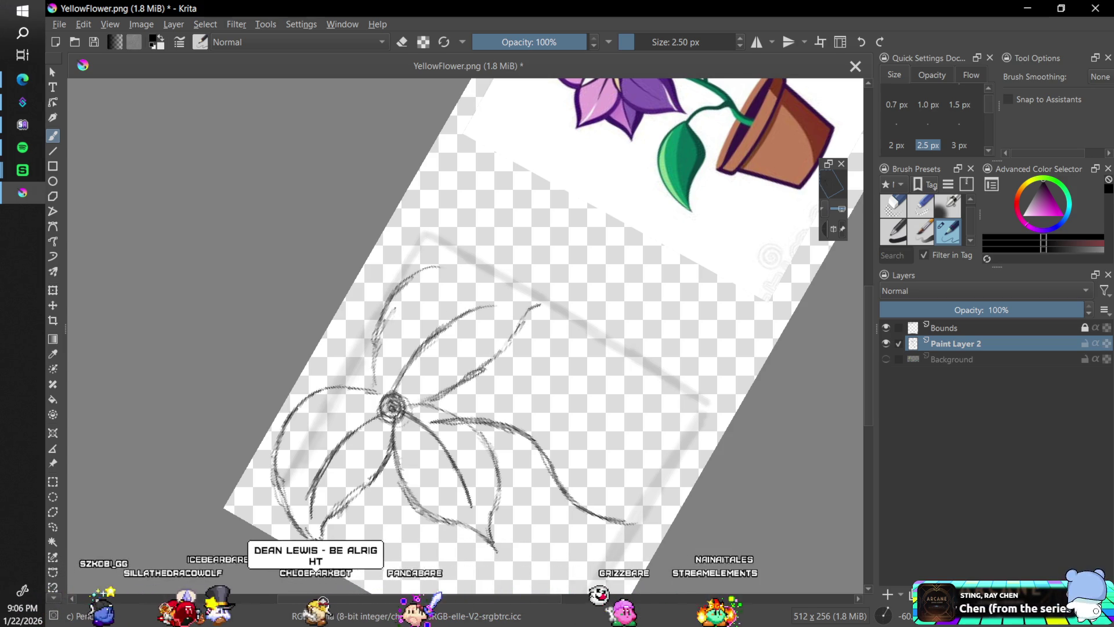
{"action": "key", "text": "5"}
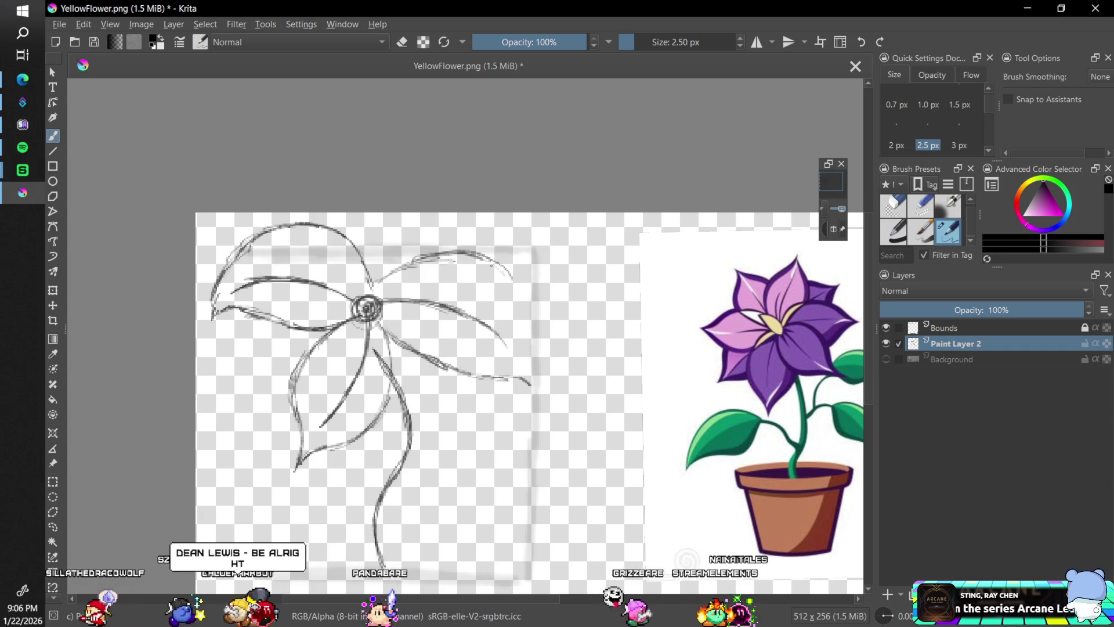
Extend the upper-right petal edge downward and reinforce the stem
{"action": "left_click_drag", "start_coordinate": [501, 271], "coordinate": [524, 318]}
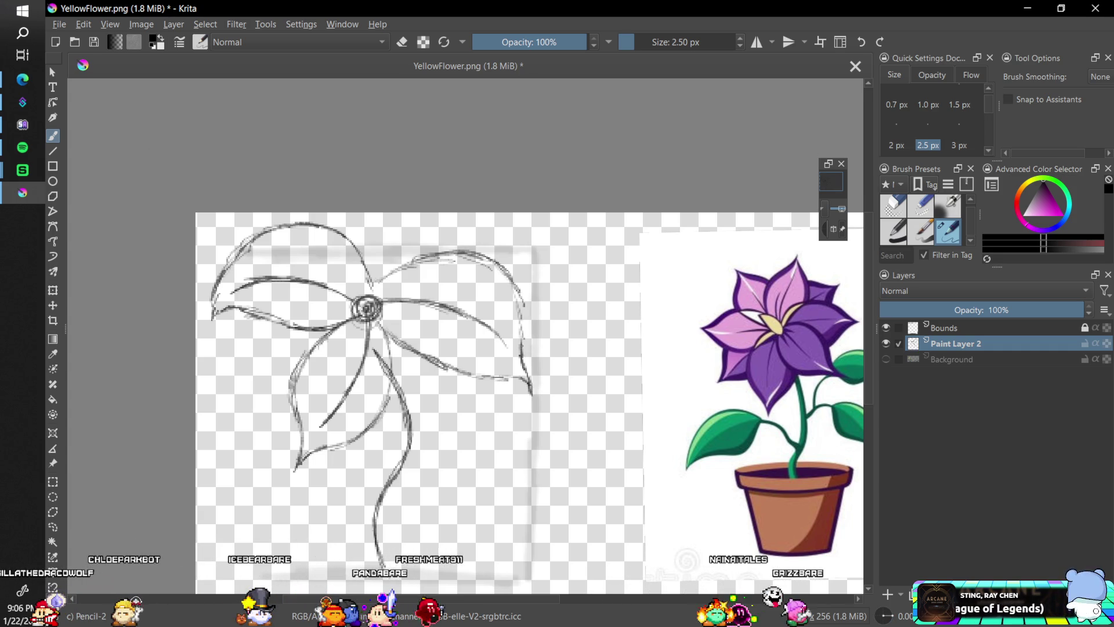
{"action": "left_click_drag", "start_coordinate": [374, 349], "coordinate": [386, 383]}
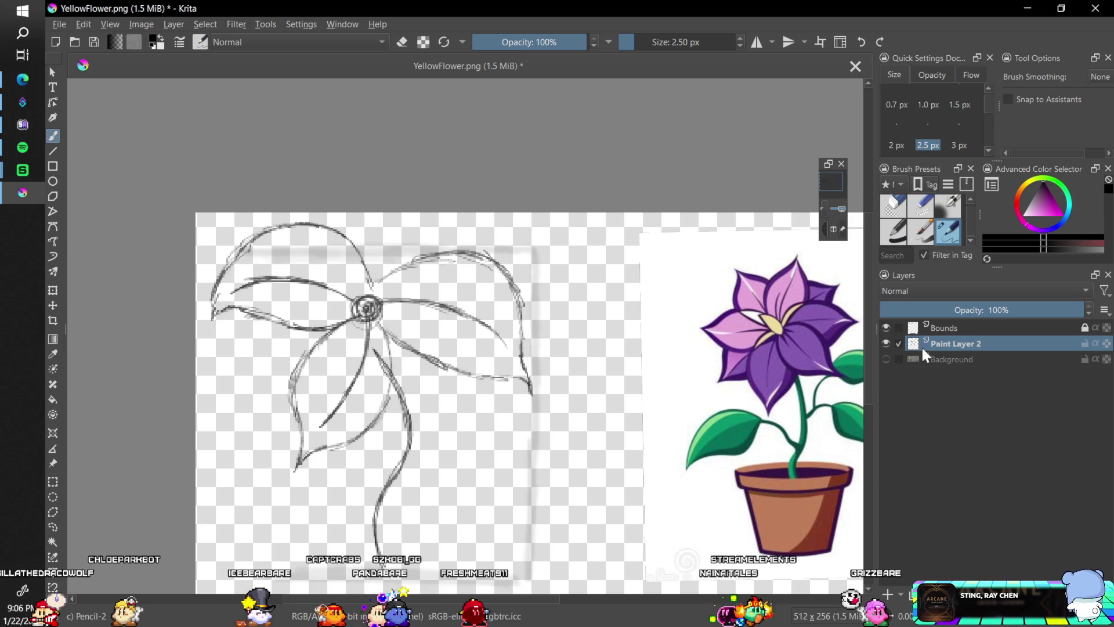
{"action": "left_click", "coordinate": [893, 232]}
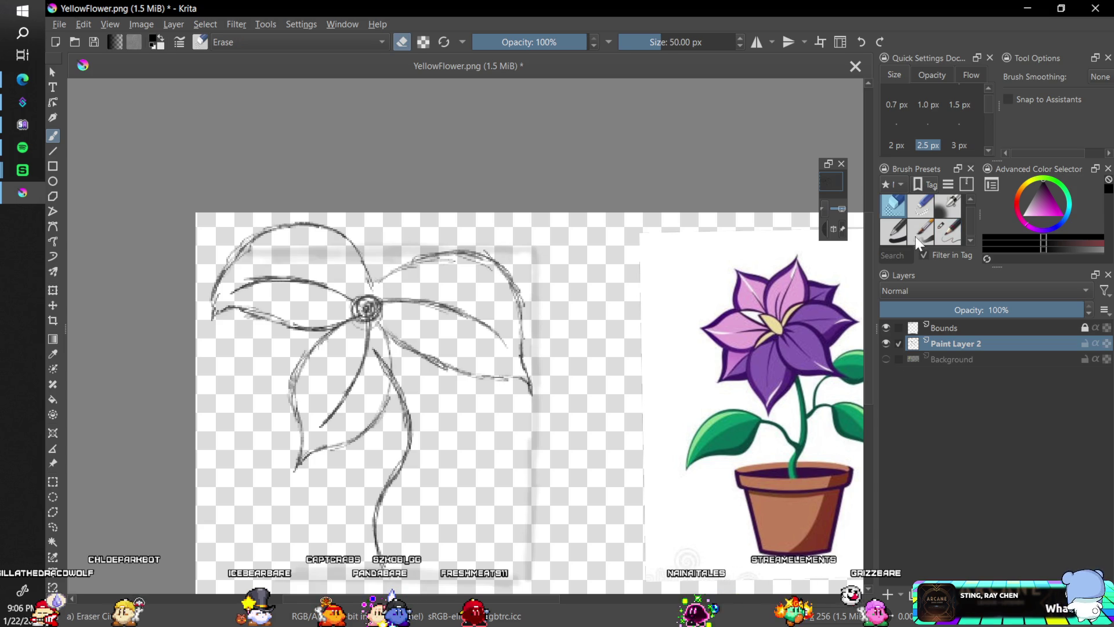
{"action": "left_click", "coordinate": [951, 233]}
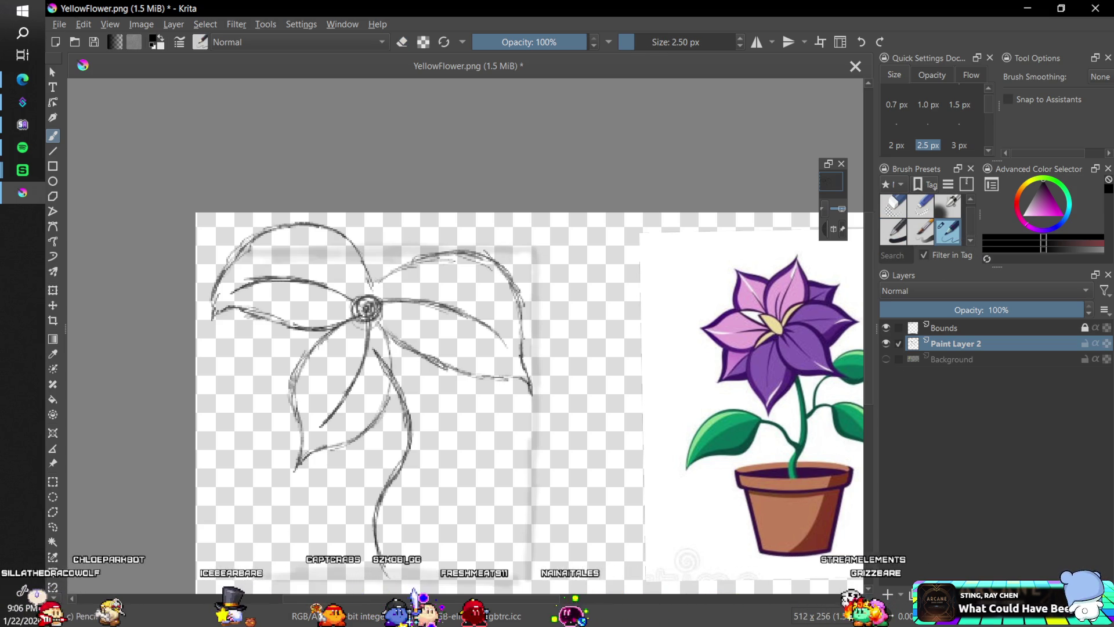
Add a leaf stroke and a lower-petal line, then erase the upper-left petal lines
{"action": "mouse_move", "coordinate": [391, 411]}
{"action": "left_mouse_down"}
{"action": "mouse_move", "coordinate": [424, 467]}
{"action": "mouse_move", "coordinate": [446, 416]}
{"action": "left_mouse_up"}
{"action": "left_click_drag", "start_coordinate": [424, 468], "coordinate": [454, 377]}
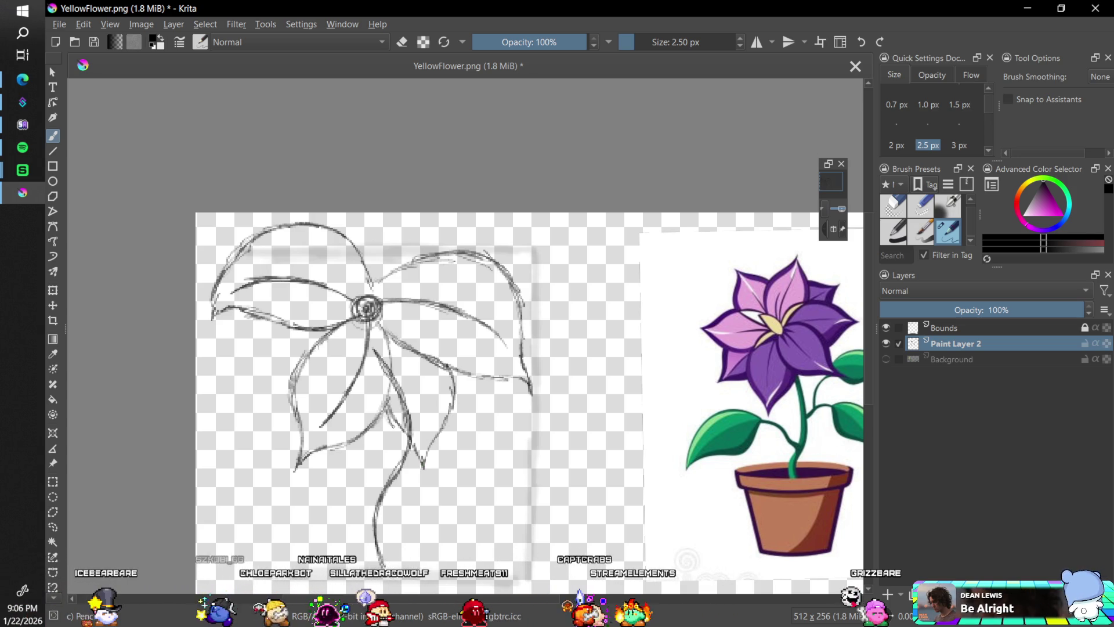
{"action": "left_click_drag", "start_coordinate": [385, 401], "coordinate": [416, 456]}
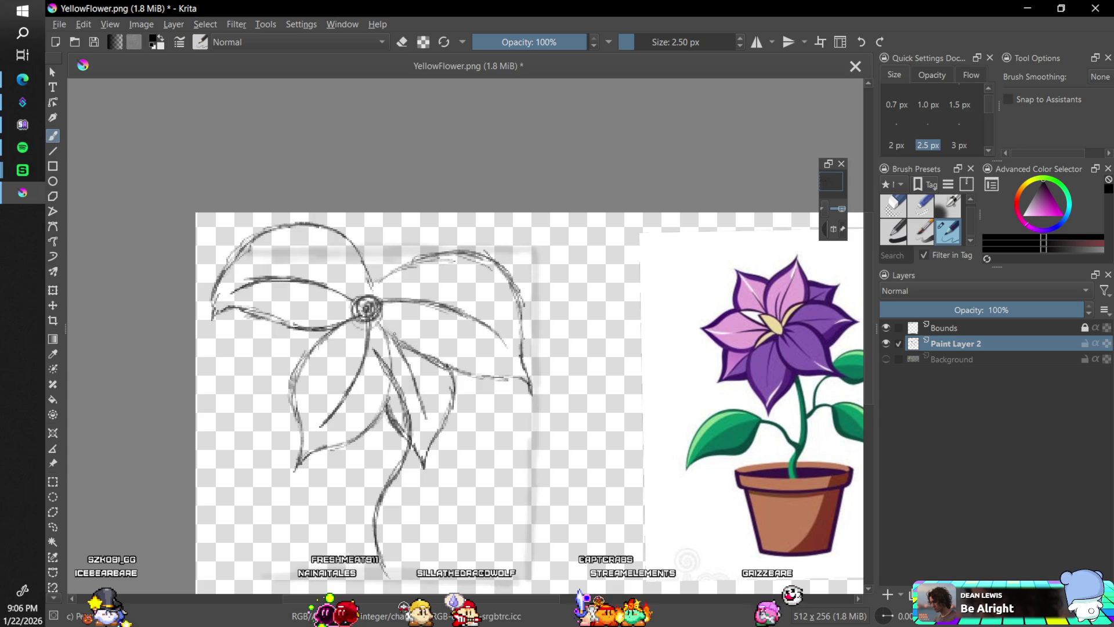
{"action": "left_click", "coordinate": [896, 204]}
{"action": "left_click_drag", "start_coordinate": [307, 316], "coordinate": [354, 254]}
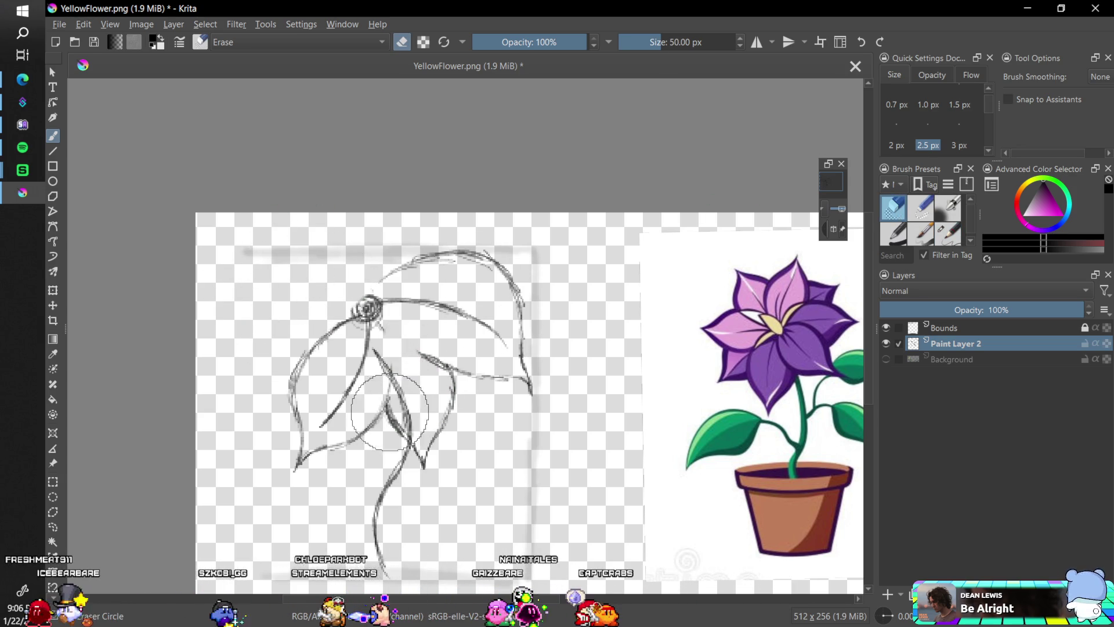
Erase part of the right petal's lines and draw a new petal edge down-left
{"action": "mouse_move", "coordinate": [401, 434]}
{"action": "left_mouse_down"}
{"action": "mouse_move", "coordinate": [445, 402]}
{"action": "mouse_move", "coordinate": [528, 376]}
{"action": "mouse_move", "coordinate": [508, 285]}
{"action": "left_mouse_up"}
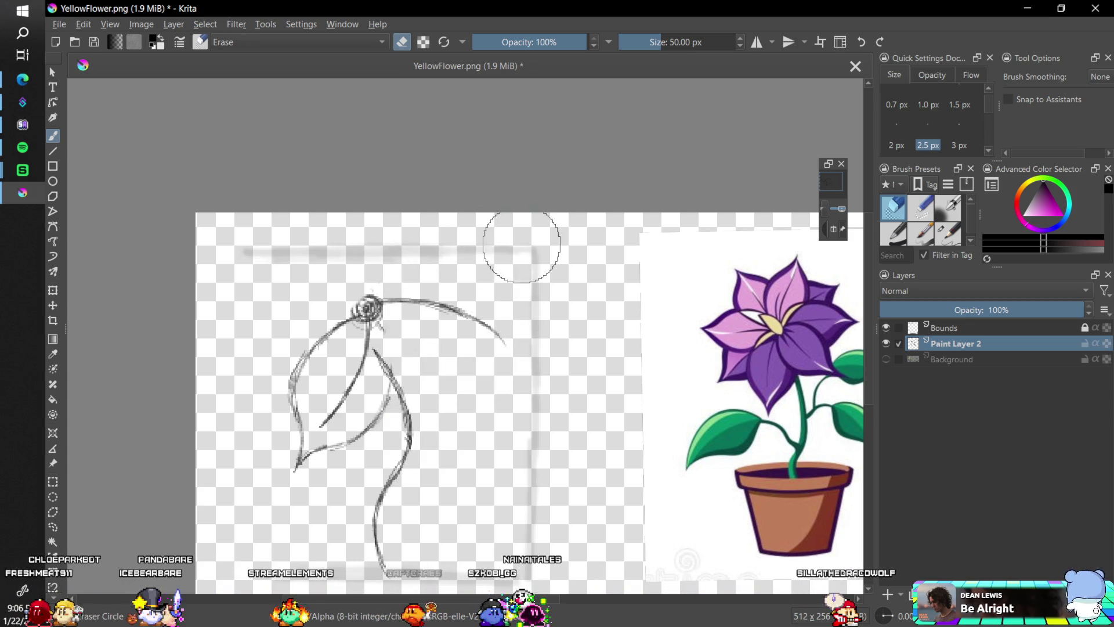
{"action": "left_click", "coordinate": [953, 238]}
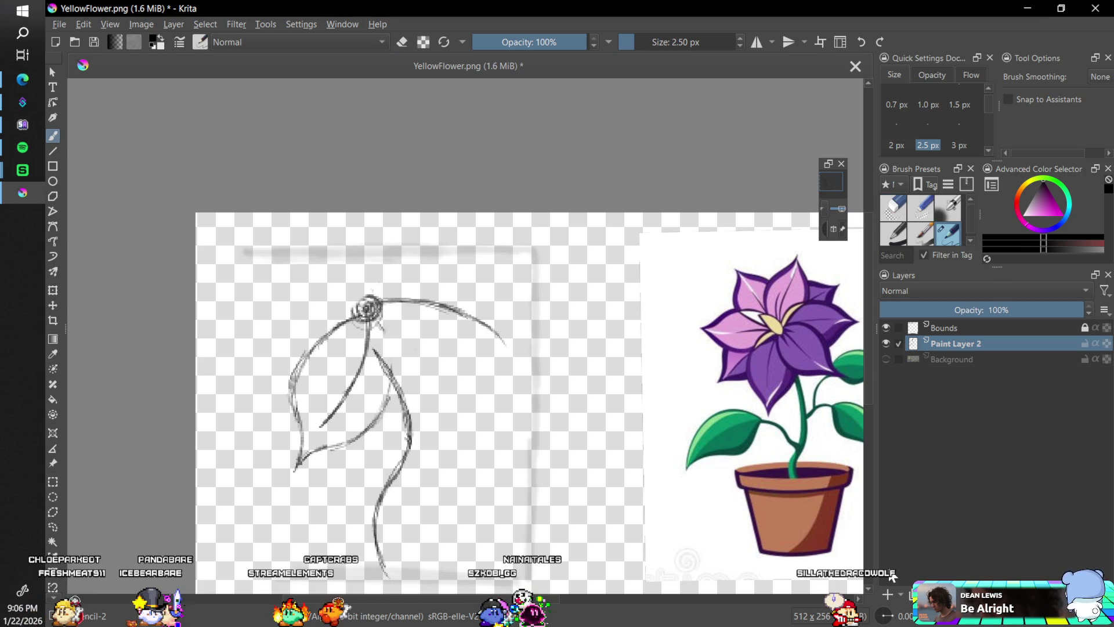
{"action": "key", "text": "4"}
{"action": "key", "text": "4"}
{"action": "key", "text": "4"}
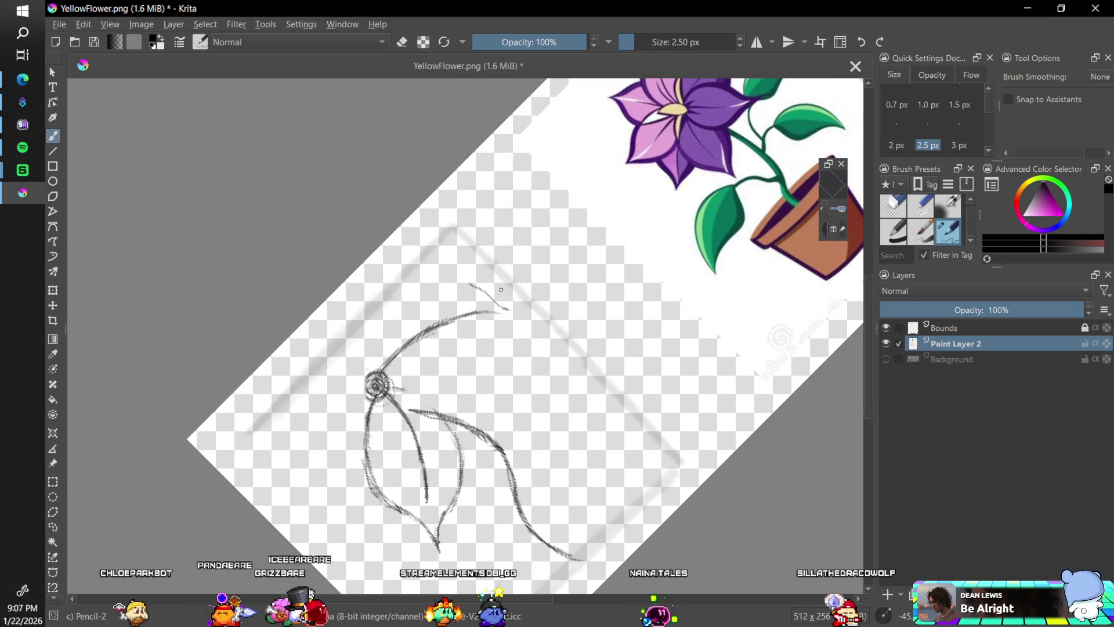
{"action": "left_click_drag", "start_coordinate": [444, 283], "coordinate": [366, 372]}
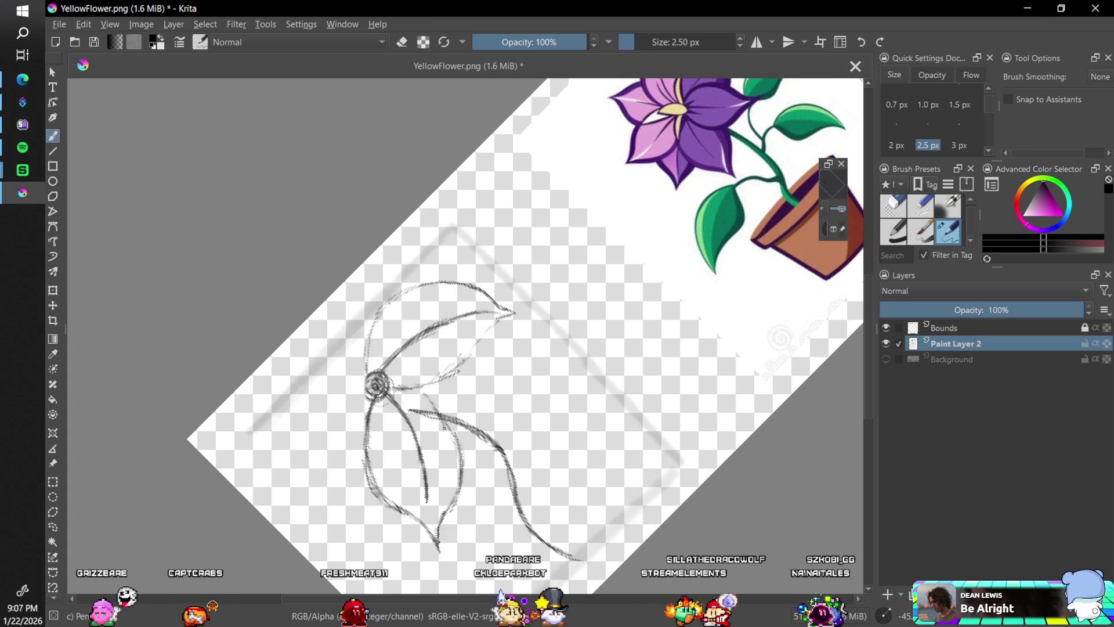
{"action": "left_click_drag", "start_coordinate": [886, 617], "coordinate": [888, 619]}
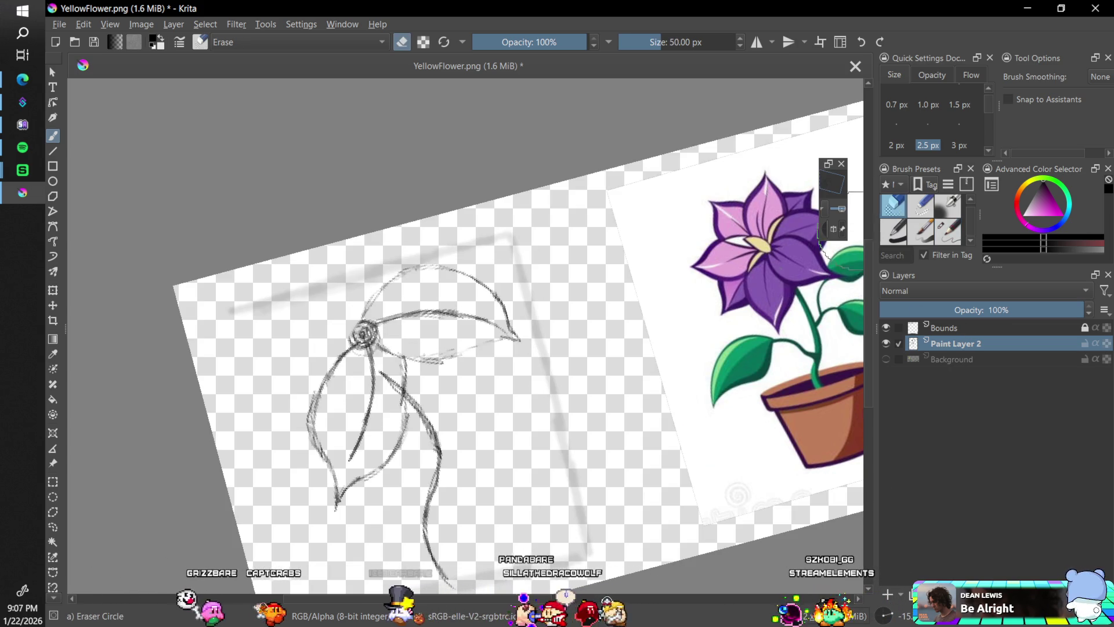
Erase the old petals with the circular eraser, keeping the stem, and redraw the left stroke darker
{"action": "left_click", "coordinate": [893, 206]}
{"action": "mouse_move", "coordinate": [361, 335]}
{"action": "left_mouse_down"}
{"action": "mouse_move", "coordinate": [380, 326]}
{"action": "mouse_move", "coordinate": [316, 407]}
{"action": "left_mouse_up"}
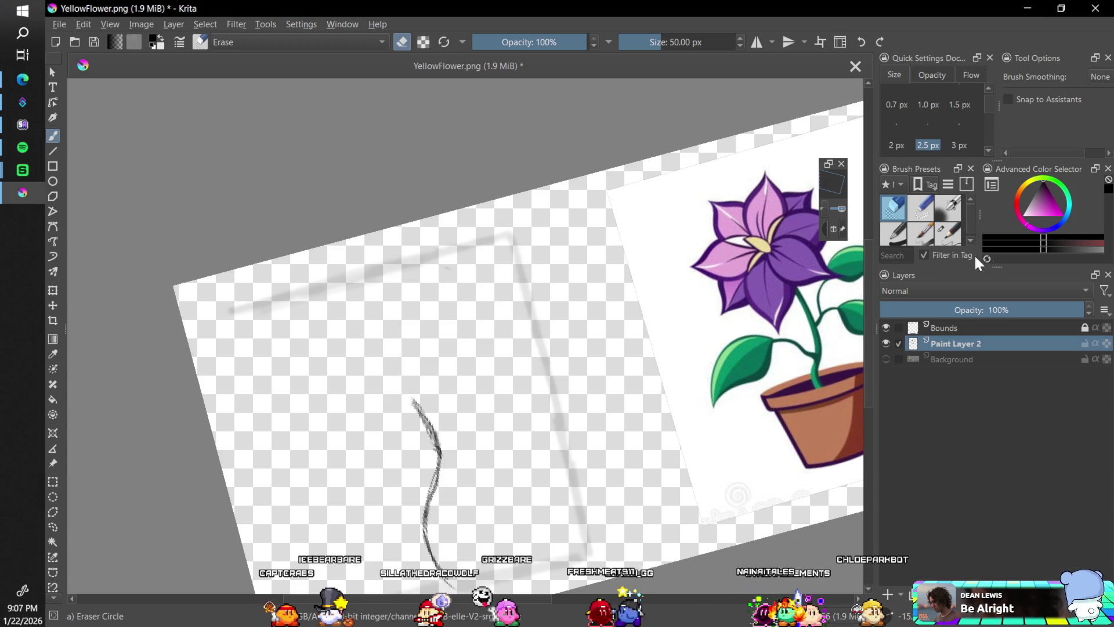
{"action": "left_click", "coordinate": [946, 234]}
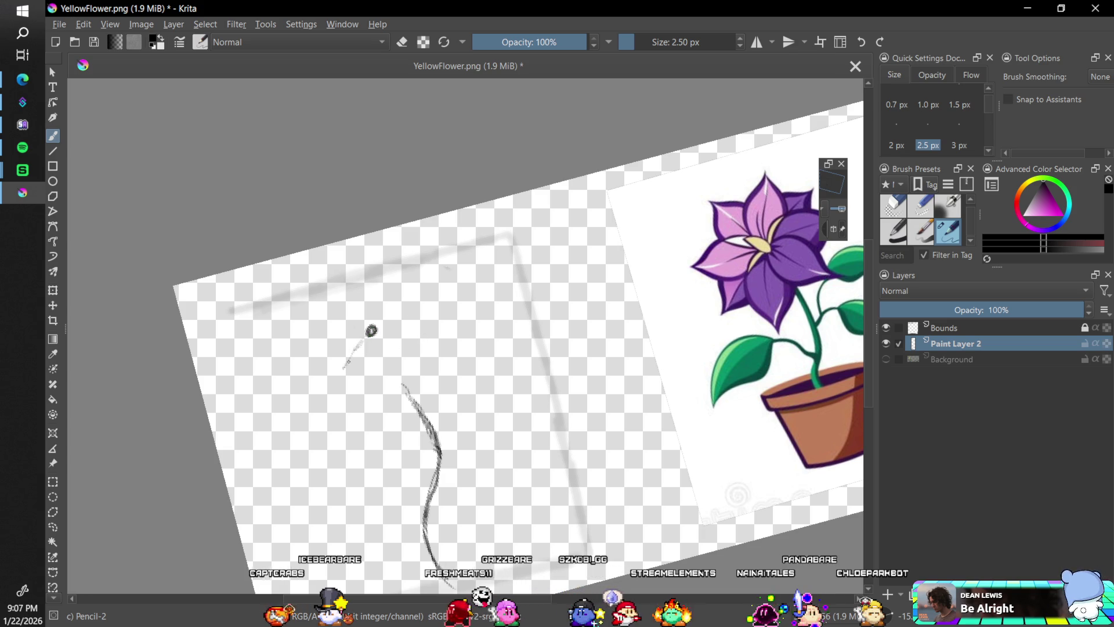
{"action": "left_click_drag", "start_coordinate": [364, 341], "coordinate": [326, 433]}
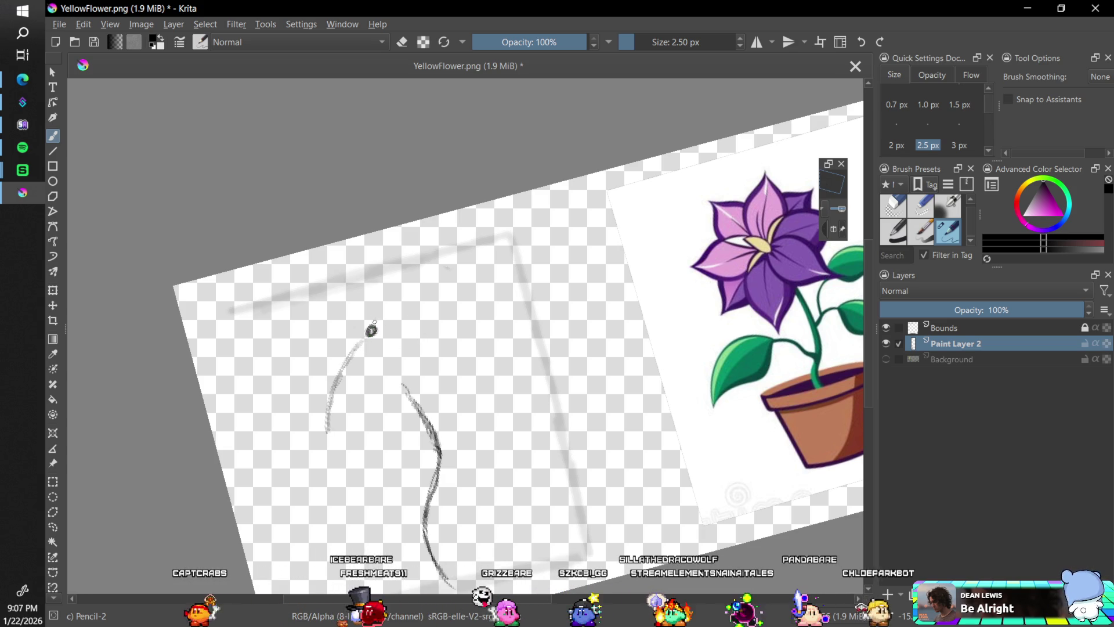
Sketch fresh petal edges radiating from the centre knot and trim the upper stroke's left end
{"action": "left_click_drag", "start_coordinate": [298, 290], "coordinate": [370, 328]}
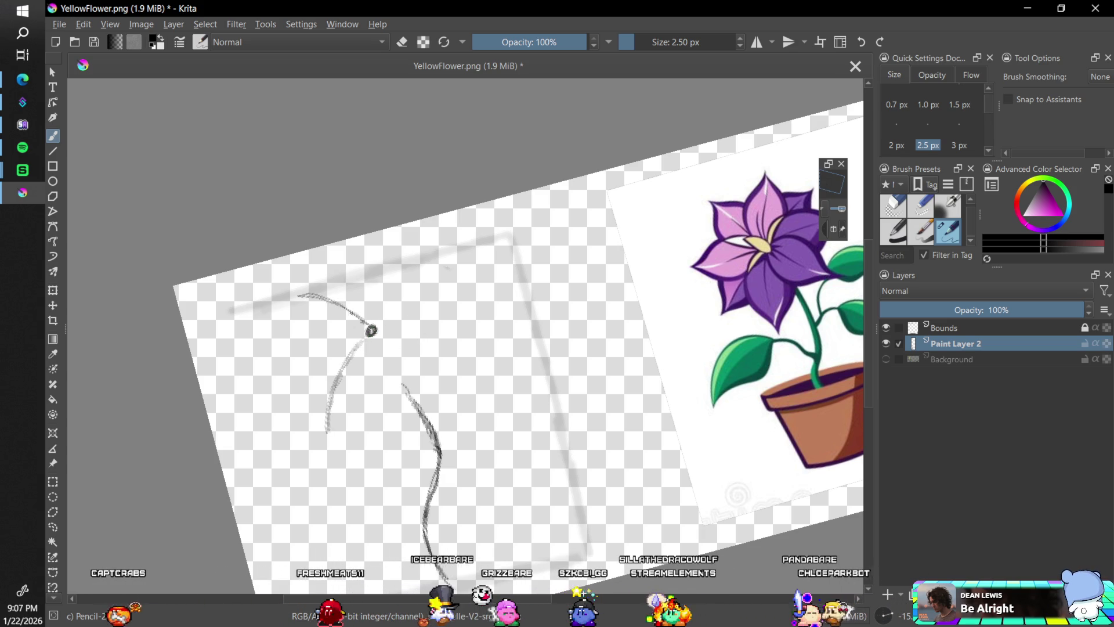
{"action": "left_click_drag", "start_coordinate": [372, 330], "coordinate": [454, 342]}
{"action": "left_click_drag", "start_coordinate": [374, 330], "coordinate": [476, 344]}
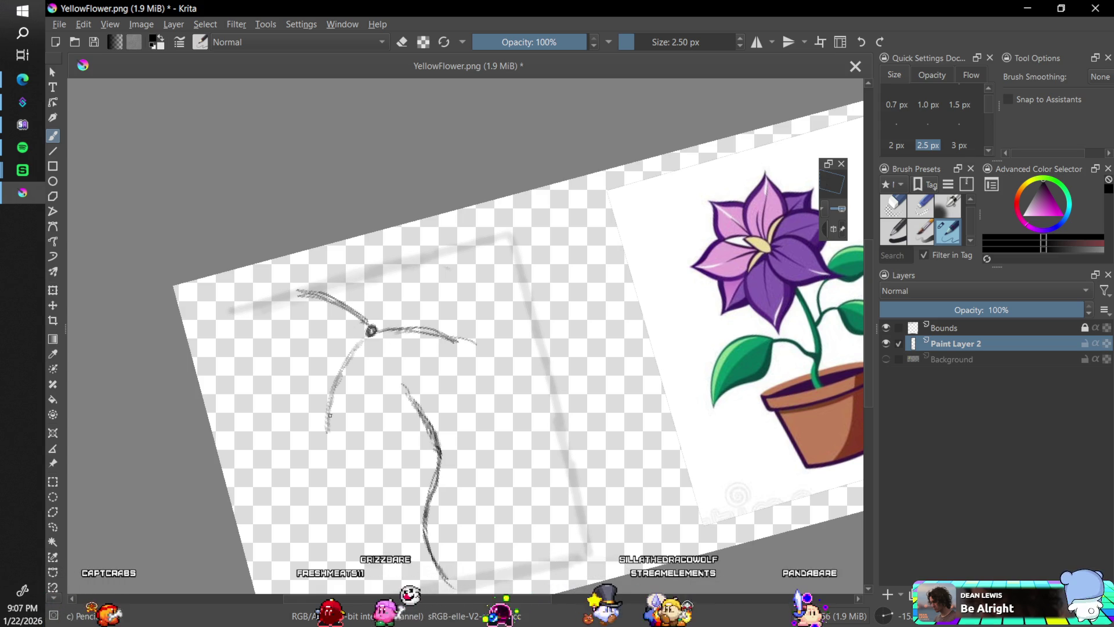
{"action": "left_click_drag", "start_coordinate": [326, 432], "coordinate": [328, 444]}
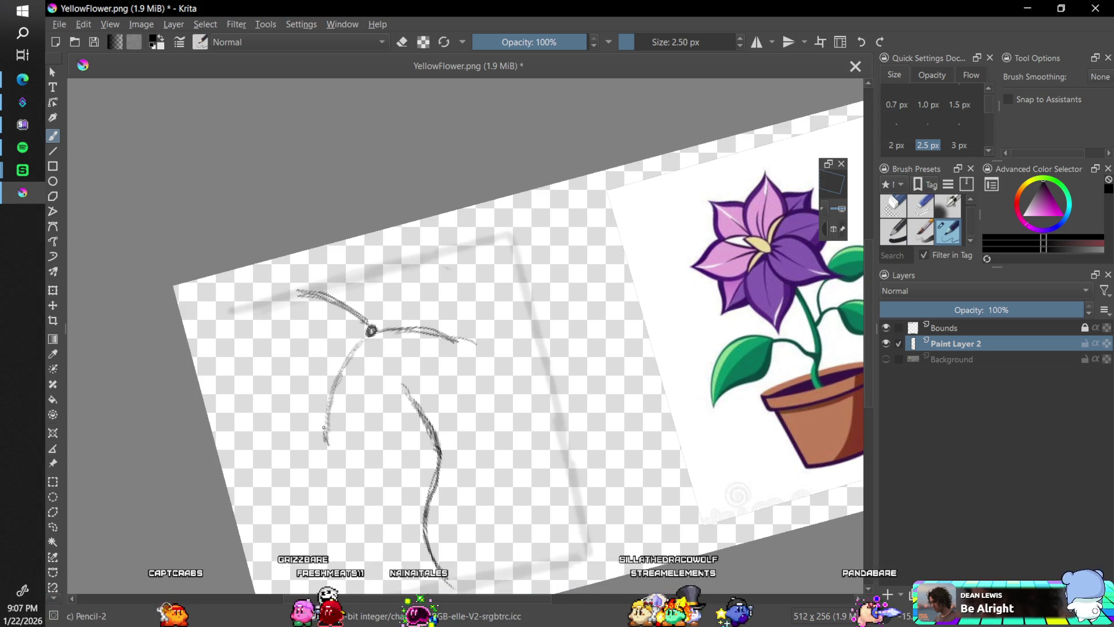
{"action": "left_click_drag", "start_coordinate": [367, 328], "coordinate": [308, 358]}
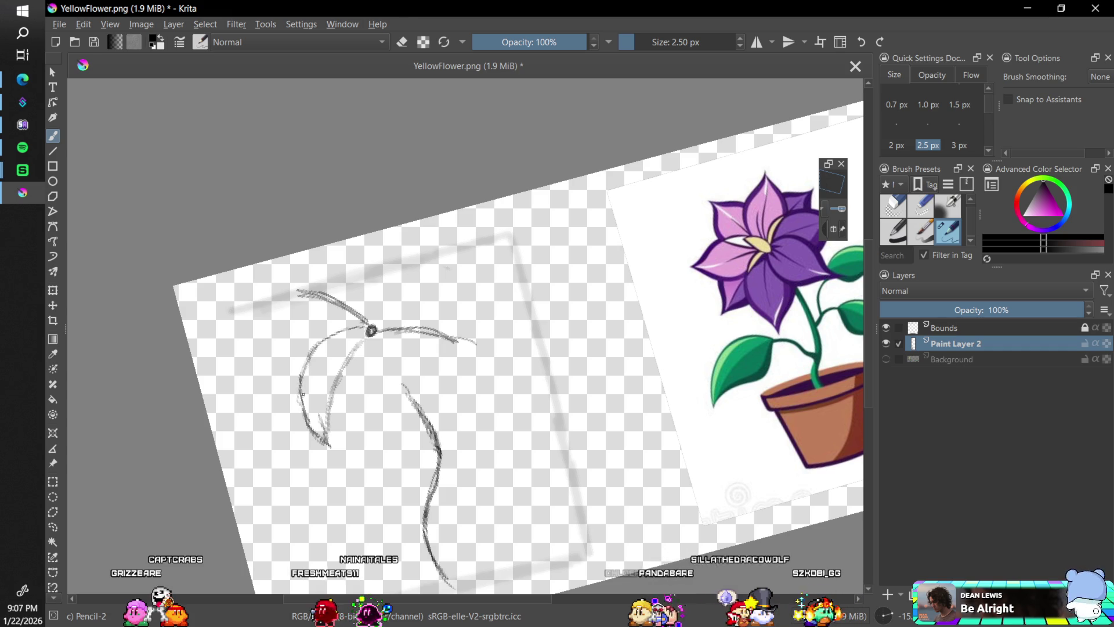
{"action": "left_click_drag", "start_coordinate": [318, 414], "coordinate": [329, 438]}
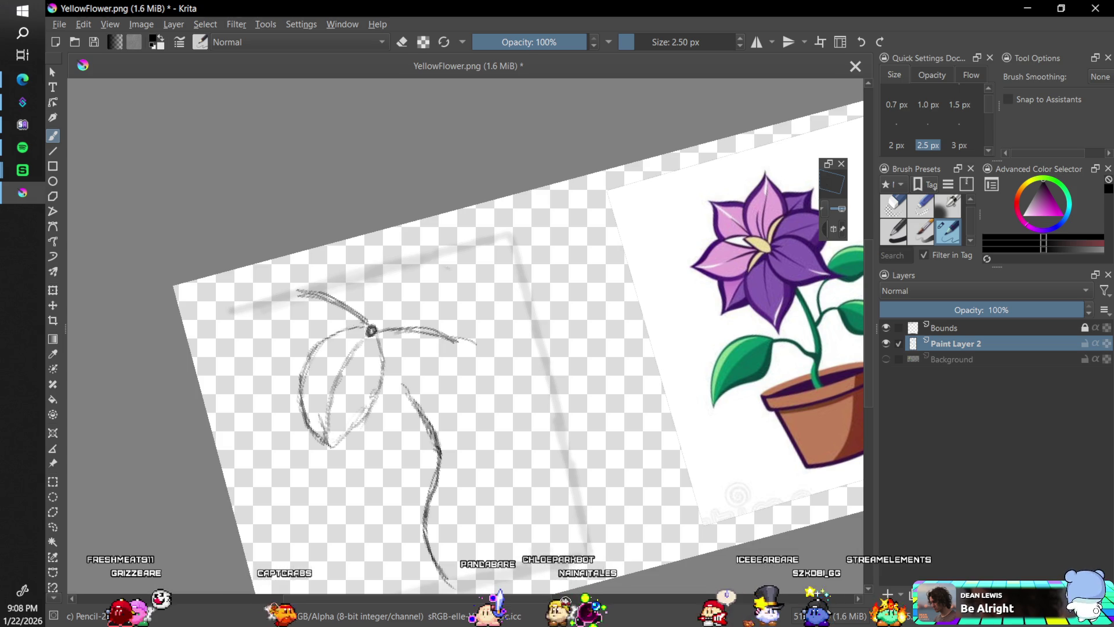
{"action": "left_click", "coordinate": [892, 208]}
{"action": "left_click_drag", "start_coordinate": [322, 293], "coordinate": [298, 292]}
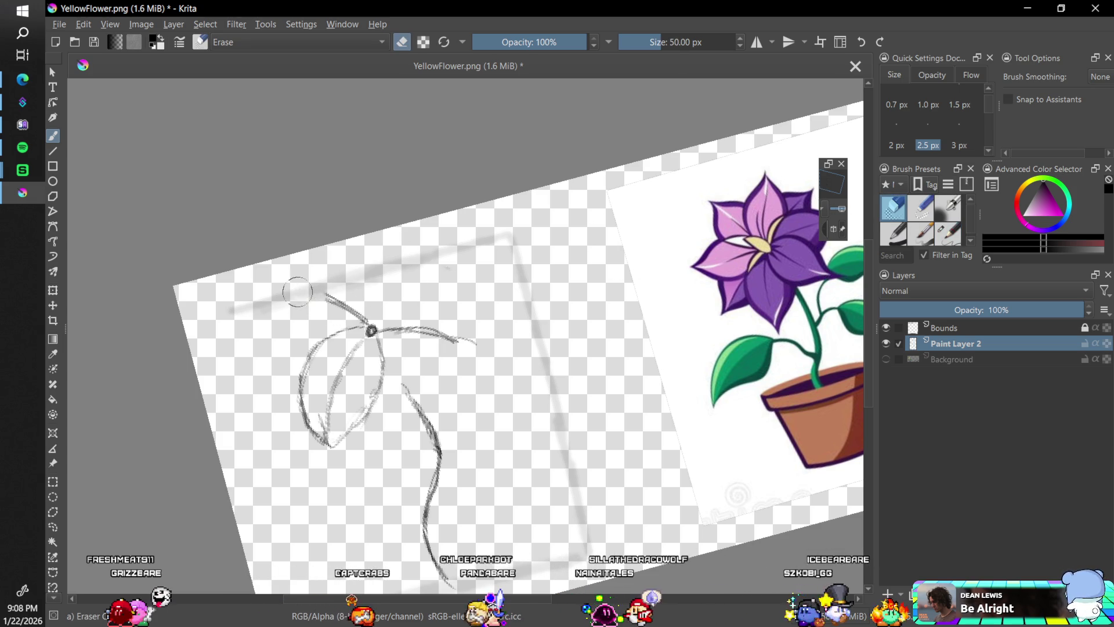
{"action": "left_click", "coordinate": [947, 232]}
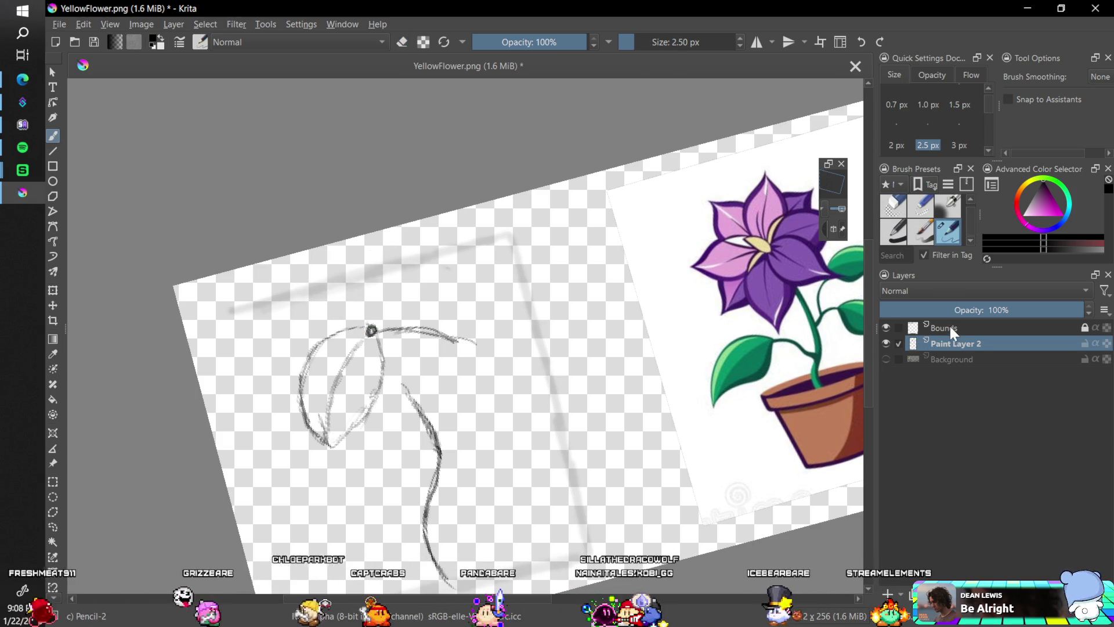
Nudge the sketch slightly down-right with the Move tool and draw a petal curve into the centre
{"action": "left_click", "coordinate": [53, 305]}
{"action": "mouse_move", "coordinate": [413, 377]}
{"action": "left_mouse_down"}
{"action": "mouse_move", "coordinate": [418, 398]}
{"action": "mouse_move", "coordinate": [428, 390]}
{"action": "mouse_move", "coordinate": [418, 378]}
{"action": "left_mouse_up"}
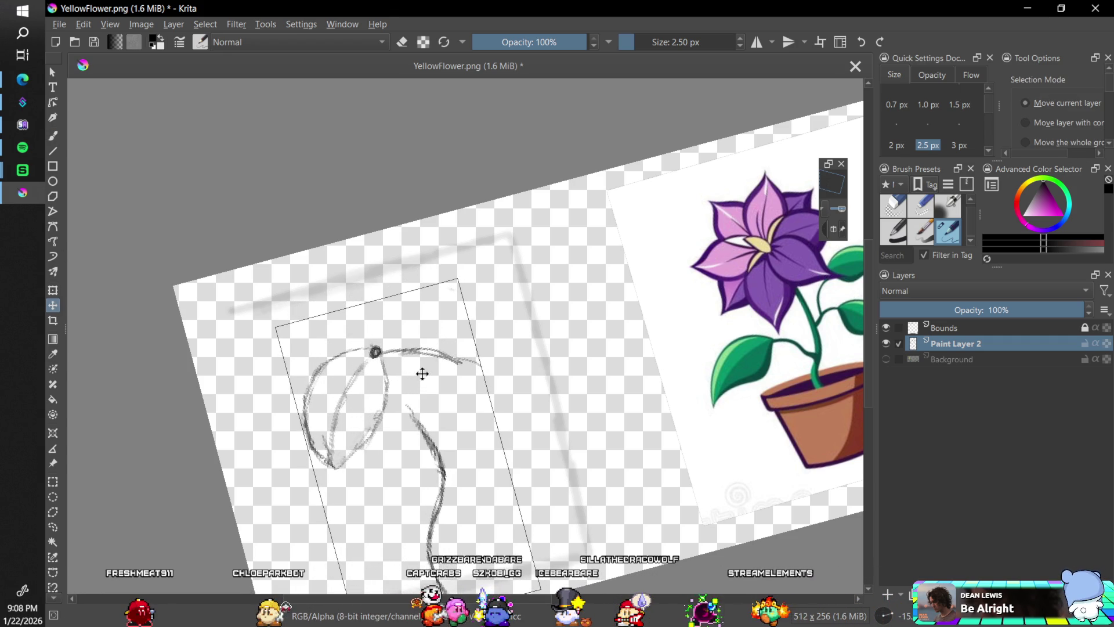
{"action": "key", "text": "b"}
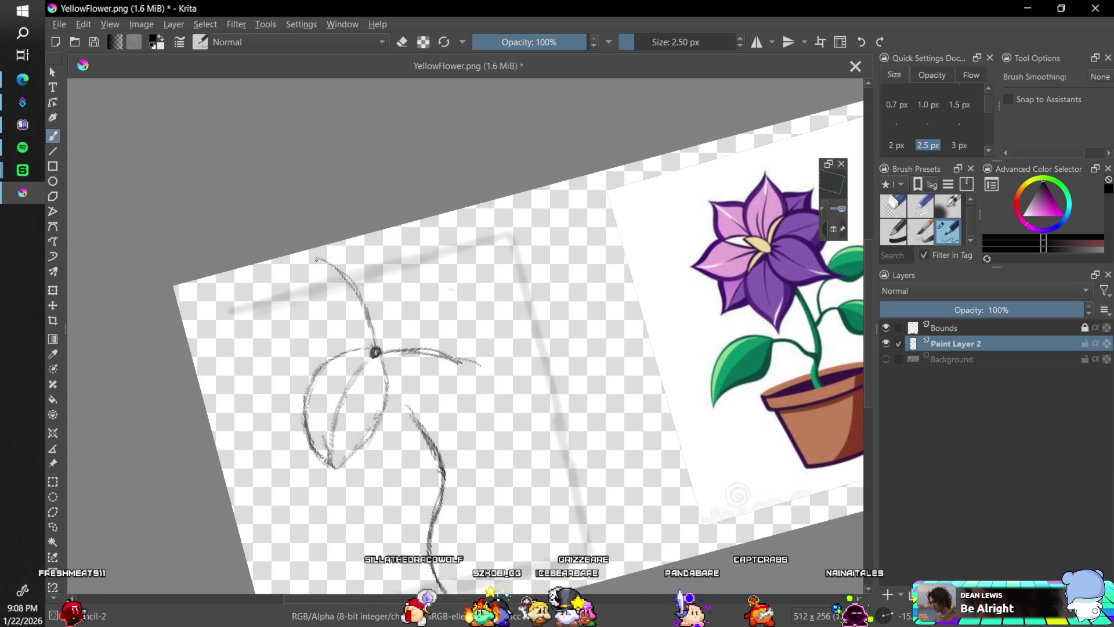
{"action": "left_click_drag", "start_coordinate": [318, 270], "coordinate": [353, 350]}
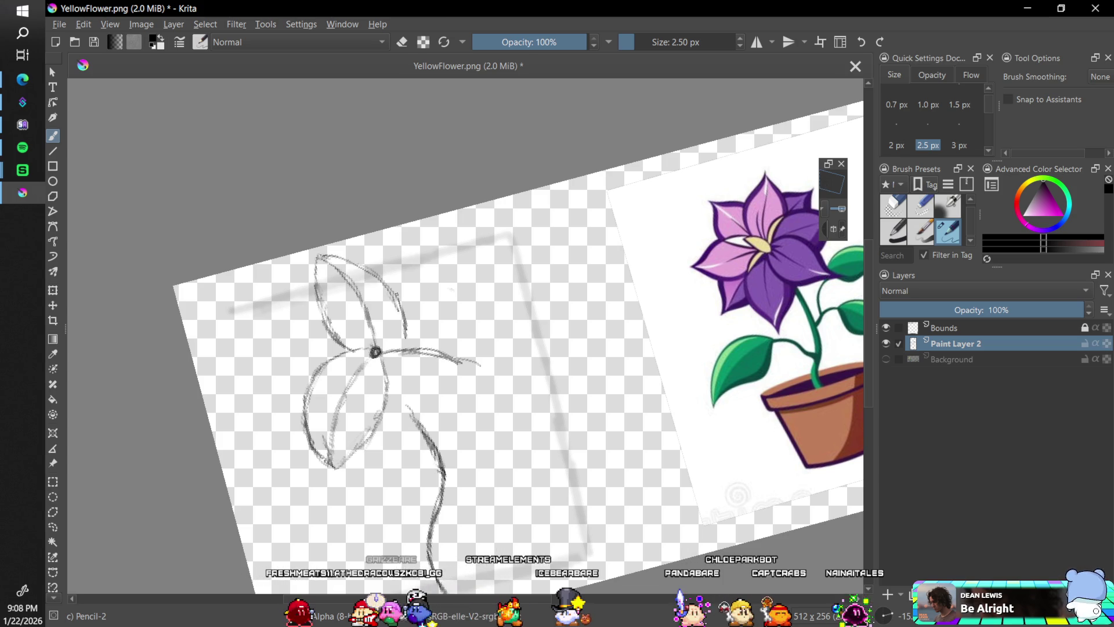
{"action": "left_click", "coordinate": [886, 609]}
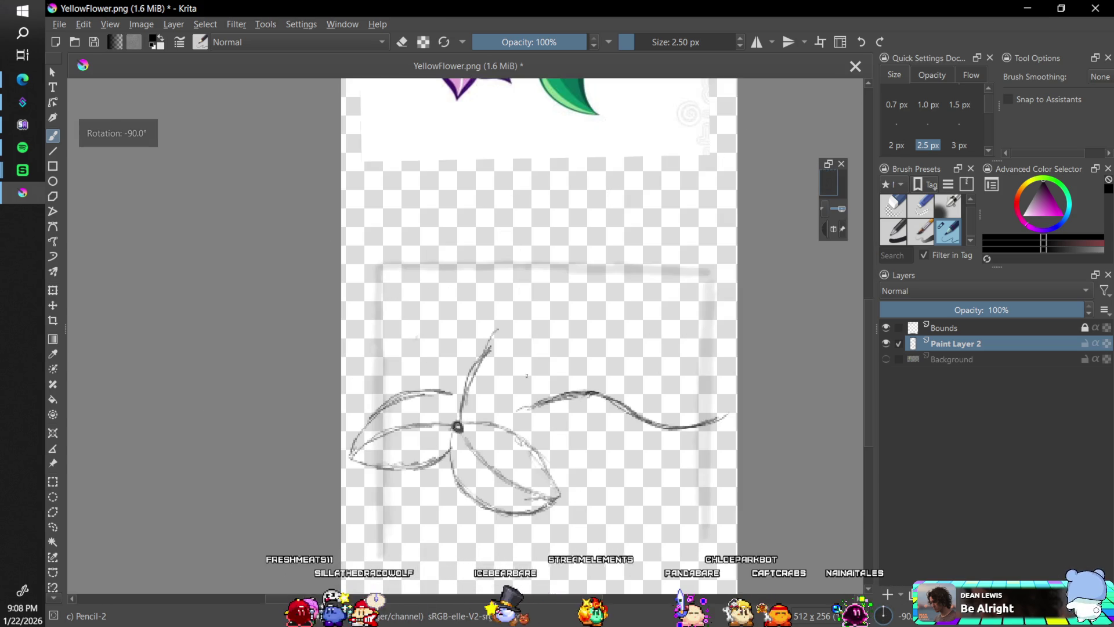
Outline the upper petal, try and undo a right petal edge, then add Paint Layer 3
{"action": "mouse_move", "coordinate": [434, 393]}
{"action": "left_mouse_down"}
{"action": "mouse_move", "coordinate": [458, 332]}
{"action": "mouse_move", "coordinate": [435, 365]}
{"action": "left_mouse_up"}
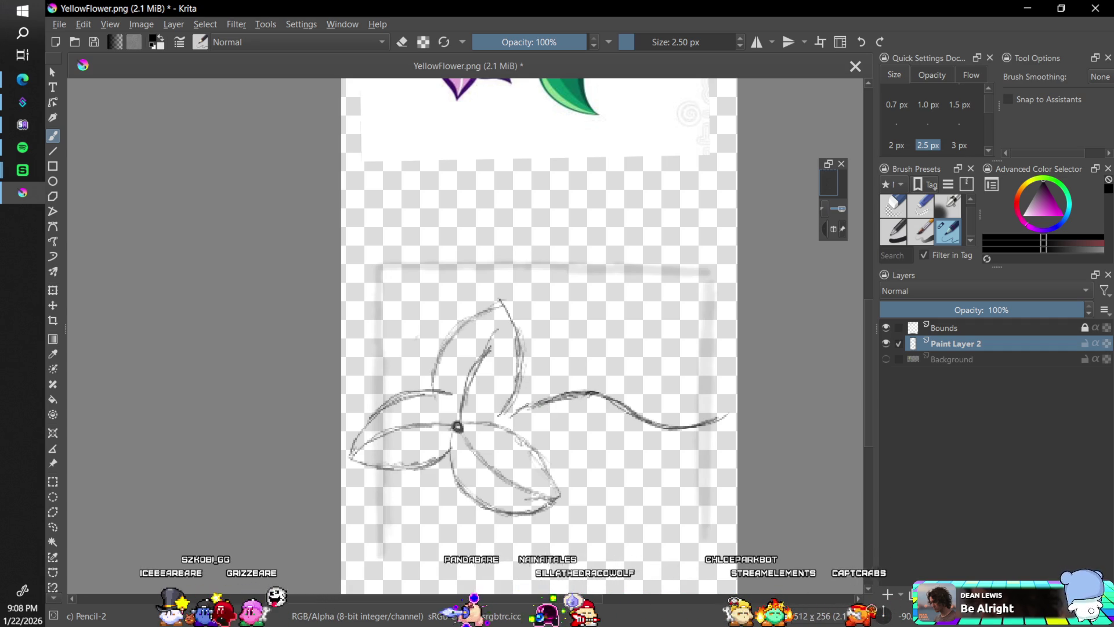
{"action": "left_click", "coordinate": [886, 614]}
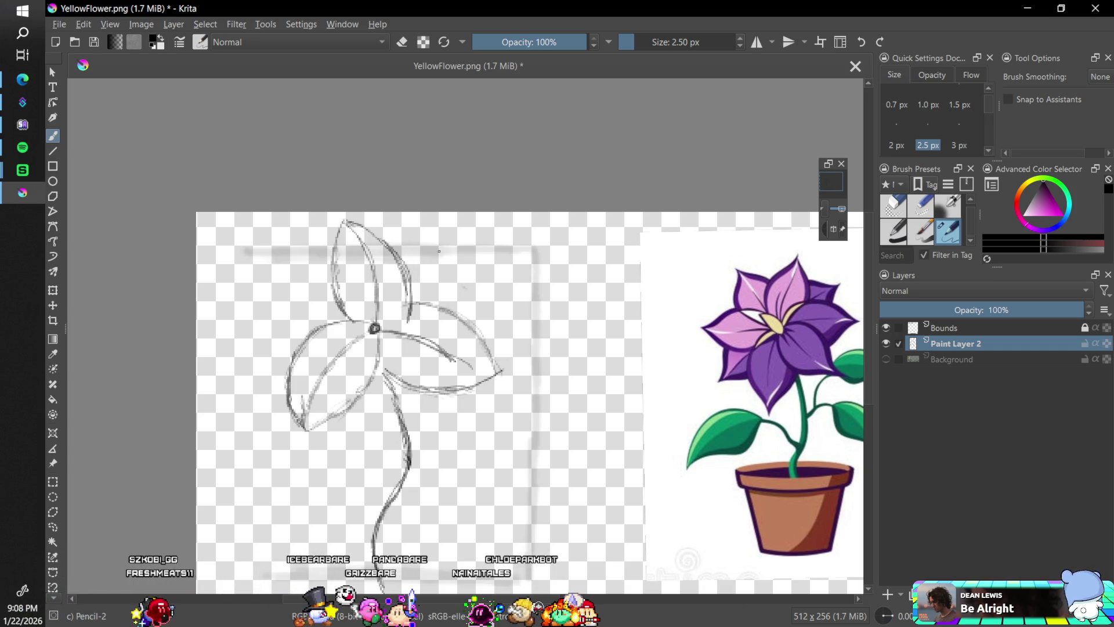
{"action": "left_click_drag", "start_coordinate": [439, 254], "coordinate": [461, 247]}
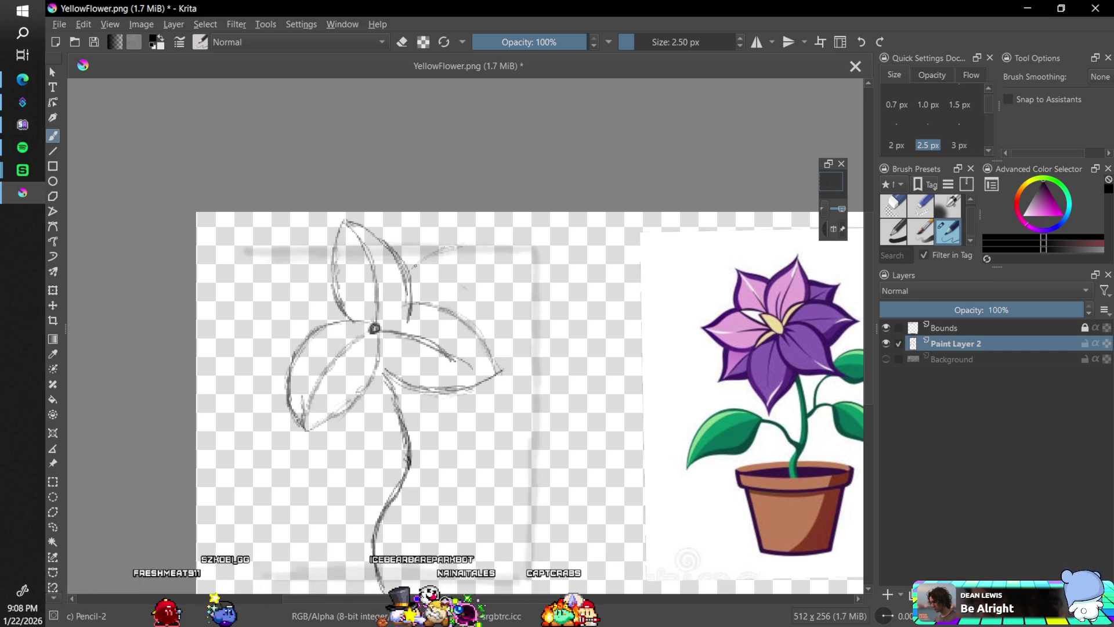
{"action": "left_click_drag", "start_coordinate": [456, 308], "coordinate": [475, 242]}
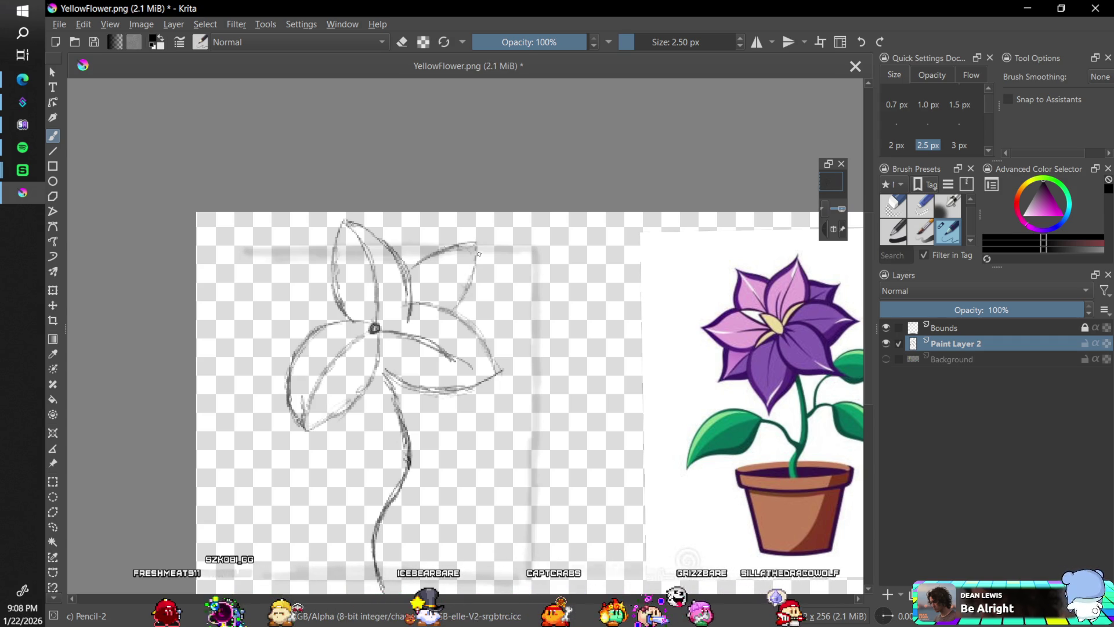
{"action": "key", "text": "ctrl+z"}
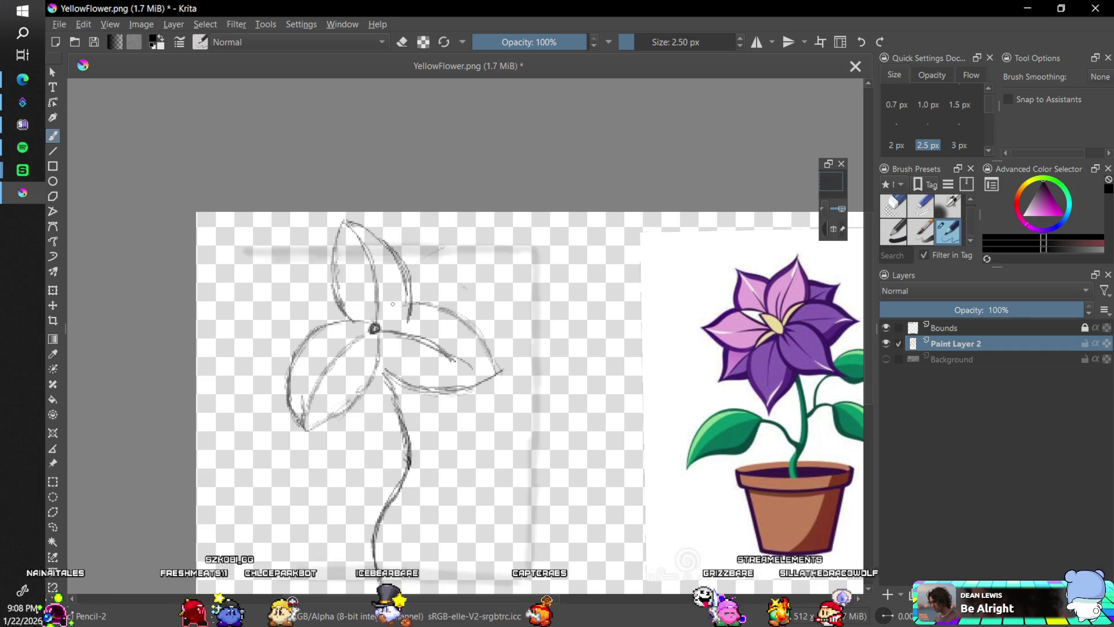
{"action": "left_click", "coordinate": [888, 592]}
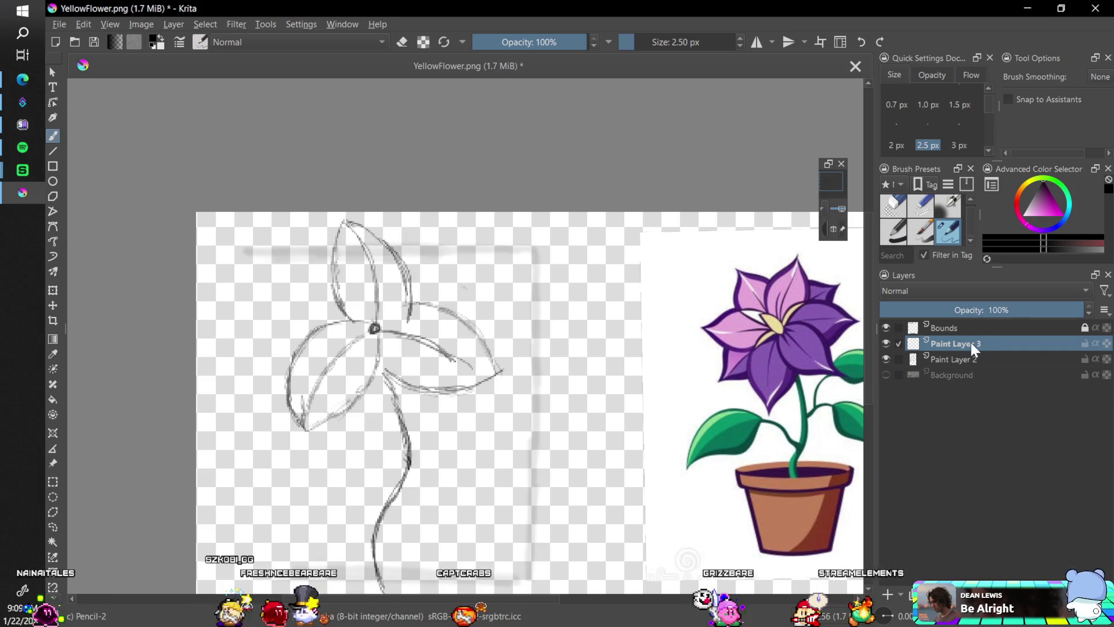
Move the new layer down the stack and outline a new upper-right petal
{"action": "left_click_drag", "start_coordinate": [970, 343], "coordinate": [973, 367]}
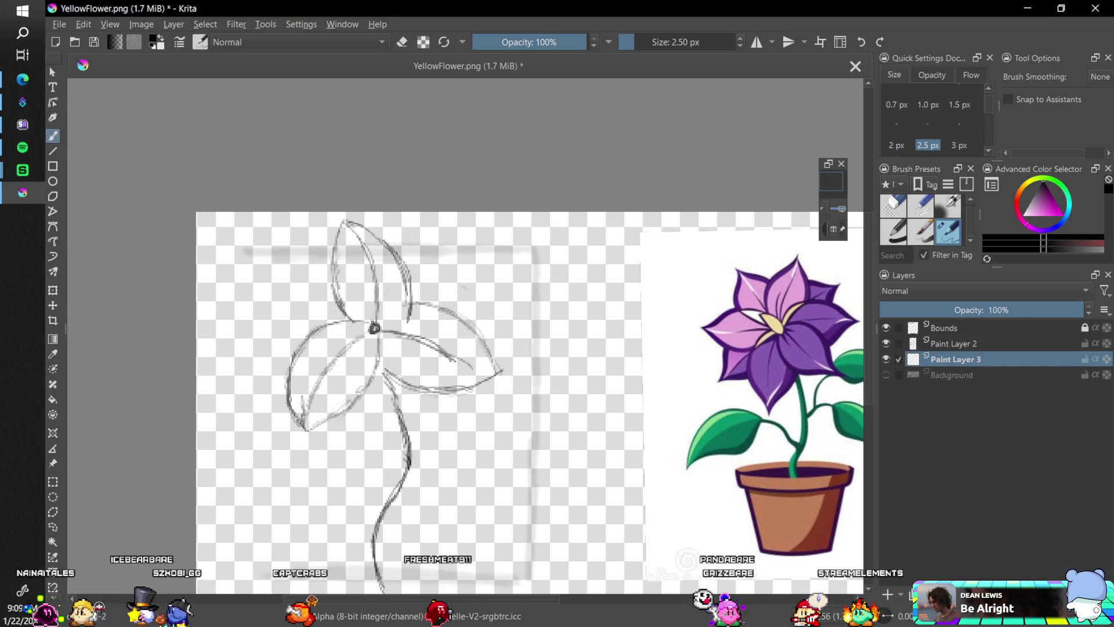
{"action": "left_click_drag", "start_coordinate": [401, 256], "coordinate": [454, 246]}
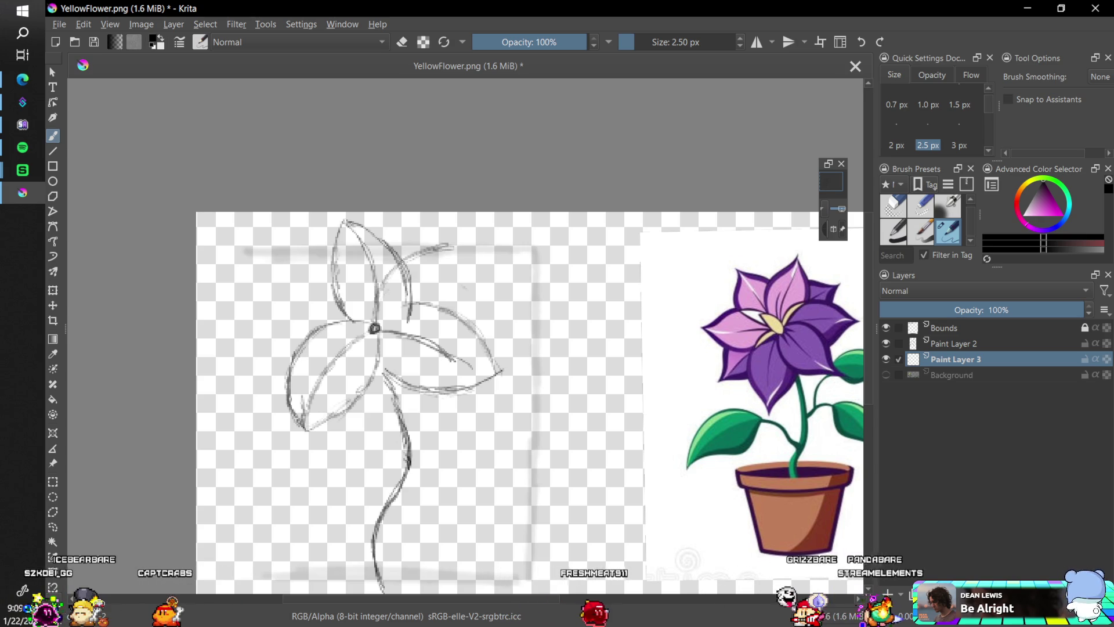
{"action": "left_click_drag", "start_coordinate": [409, 320], "coordinate": [447, 299]}
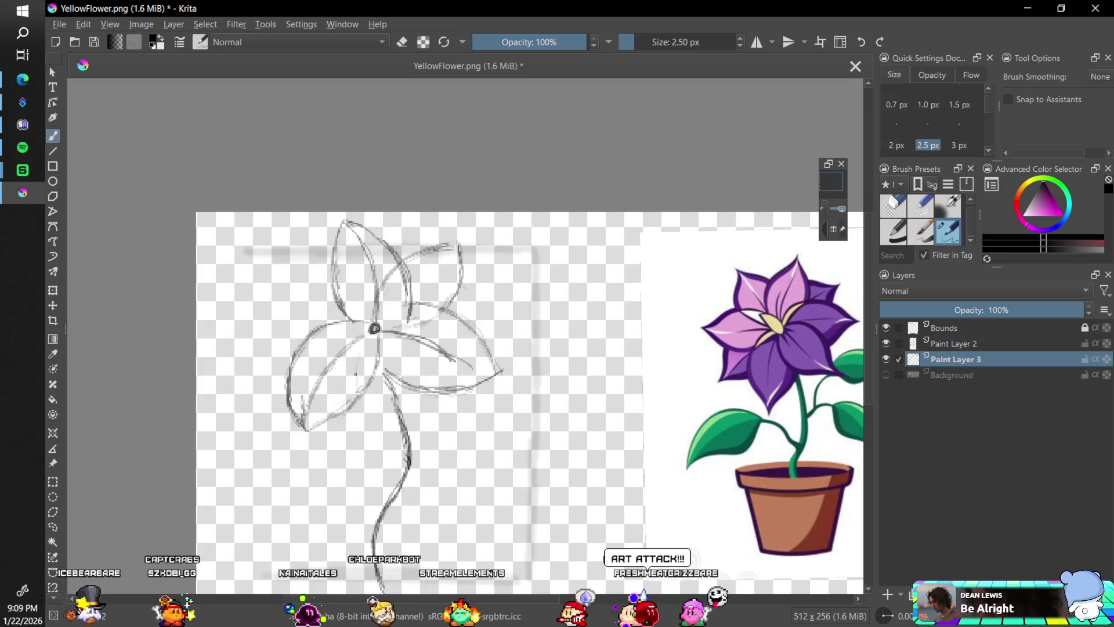
Sketch leaf strokes on both sides of the stem, then rotate the canvas view
{"action": "left_click_drag", "start_coordinate": [359, 399], "coordinate": [381, 436]}
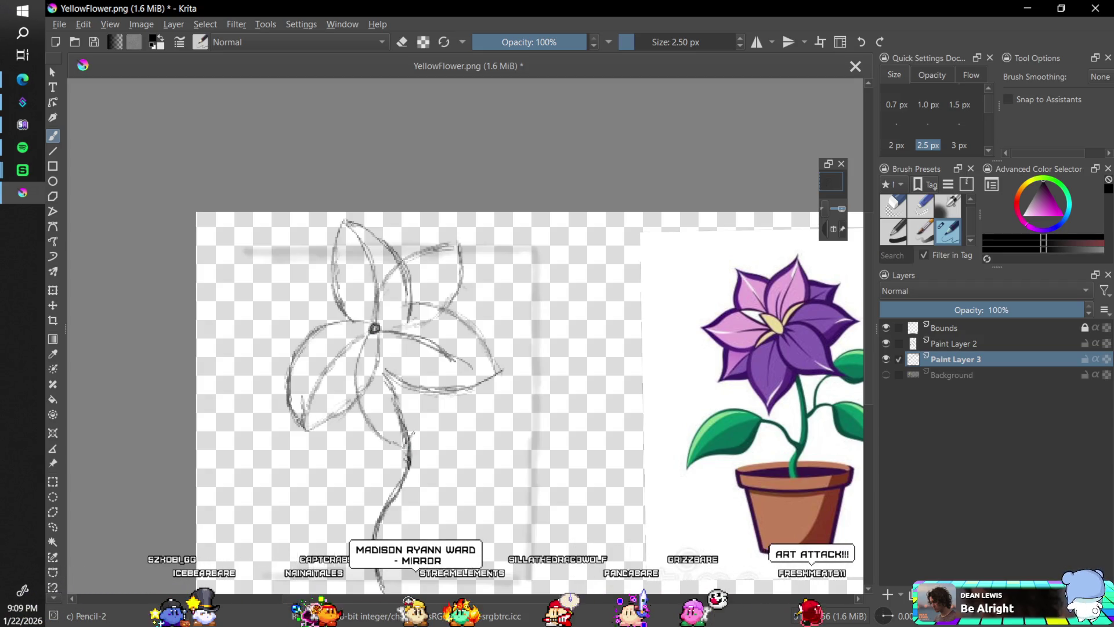
{"action": "left_click_drag", "start_coordinate": [410, 432], "coordinate": [424, 405]}
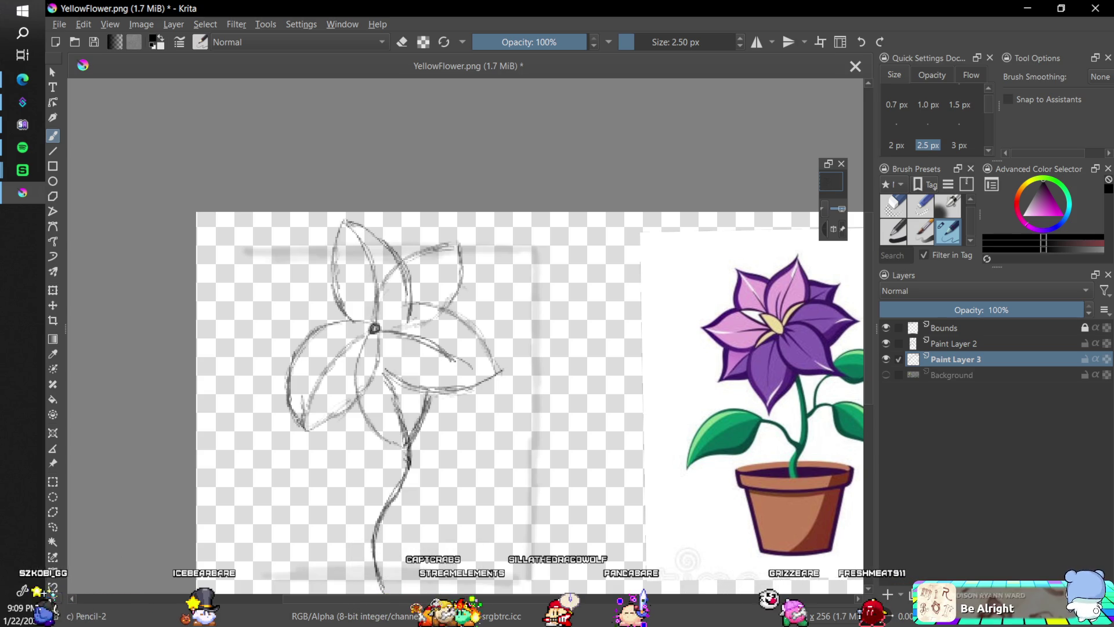
{"action": "left_click", "coordinate": [54, 290]}
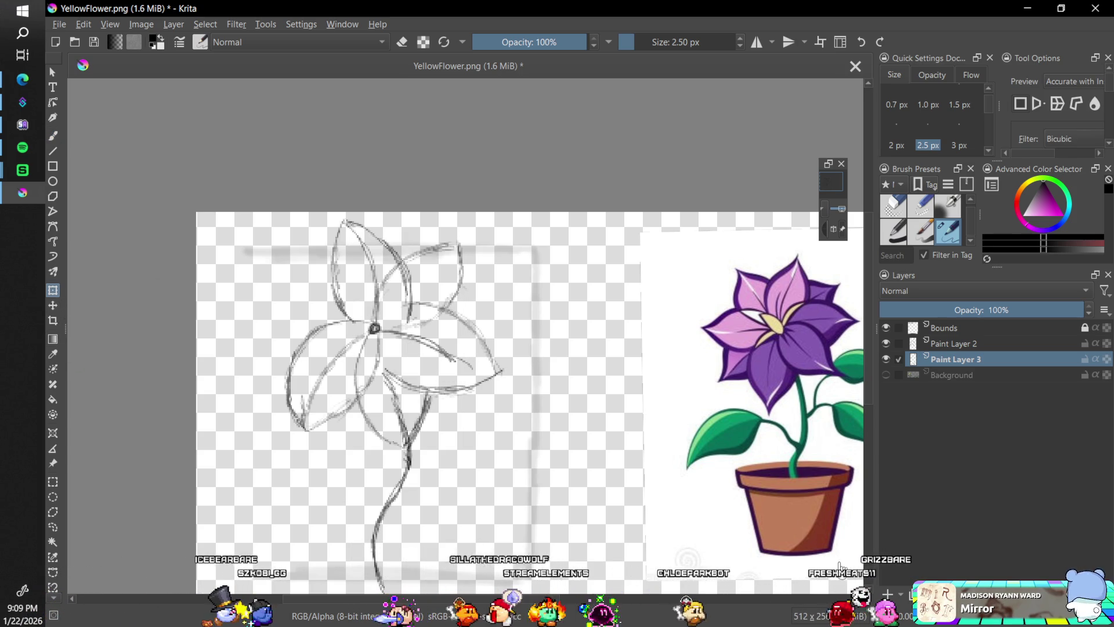
{"action": "key", "text": "b"}
{"action": "key", "text": "6"}
{"action": "key", "text": "6"}
{"action": "key", "text": "6"}
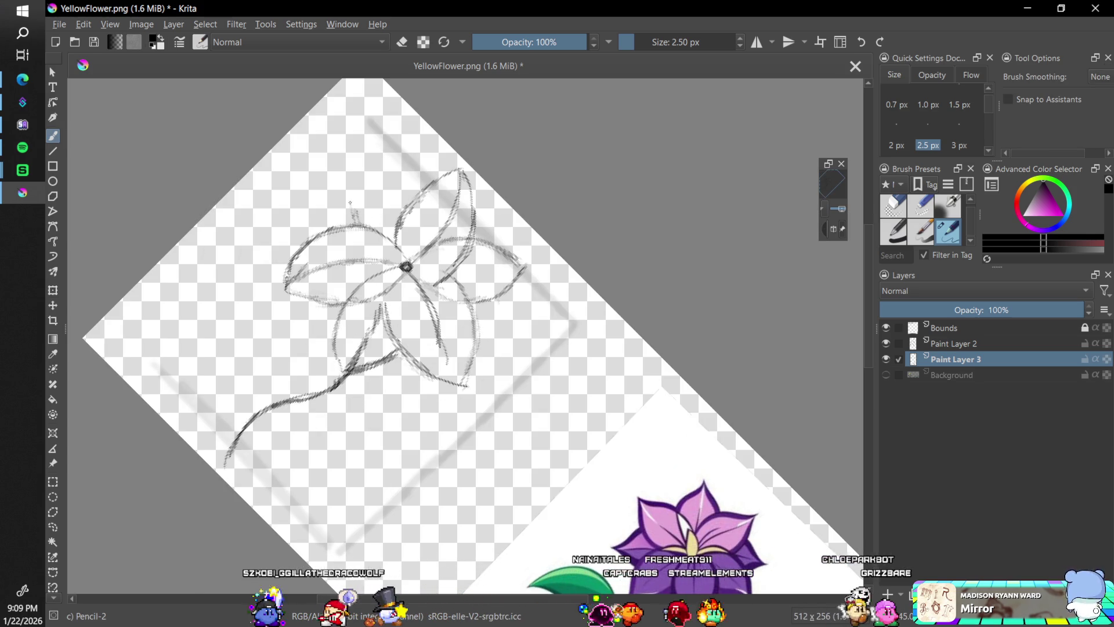
Add petal strokes, erase stray lines with the 50 px Erase preset, and reset rotation to 0°
{"action": "left_click_drag", "start_coordinate": [365, 154], "coordinate": [373, 141]}
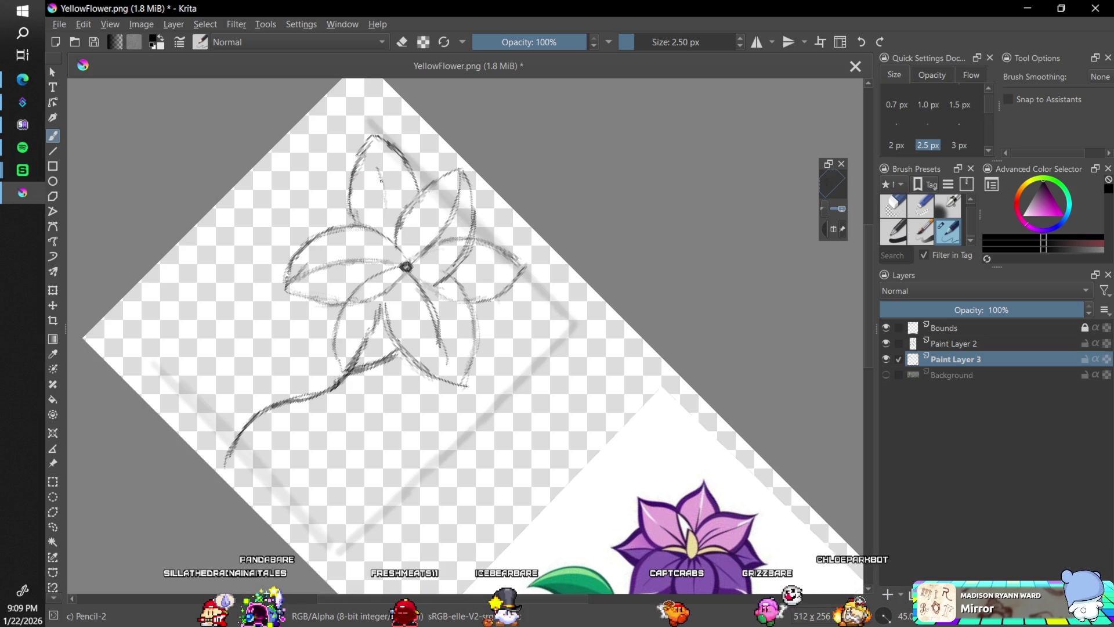
{"action": "left_click_drag", "start_coordinate": [467, 272], "coordinate": [501, 267]}
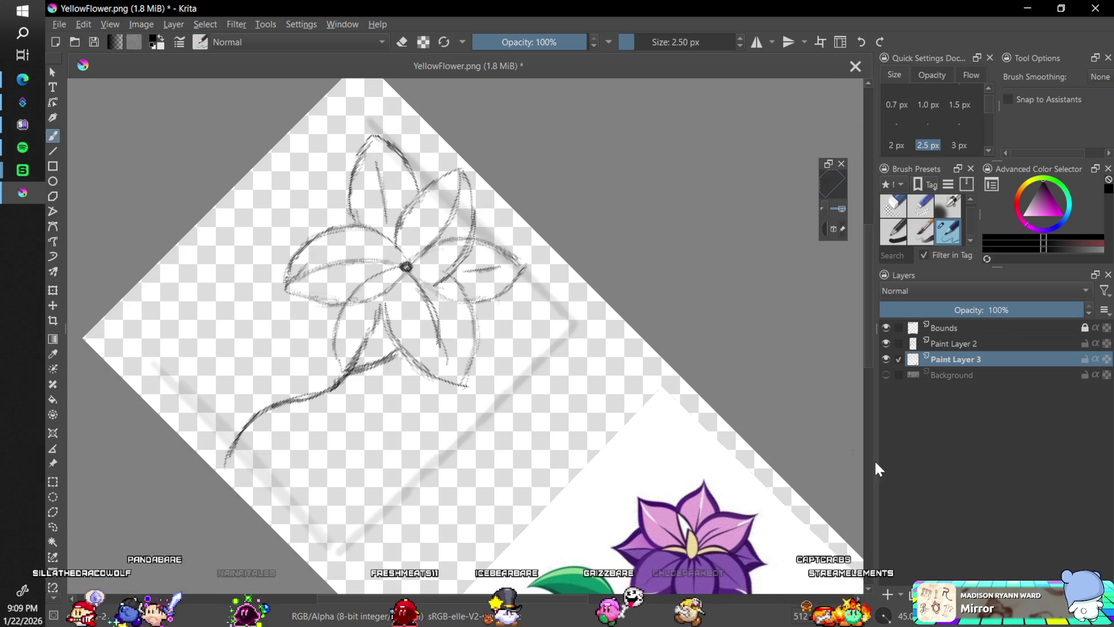
{"action": "left_click", "coordinate": [893, 204]}
{"action": "left_click_drag", "start_coordinate": [426, 278], "coordinate": [476, 209]}
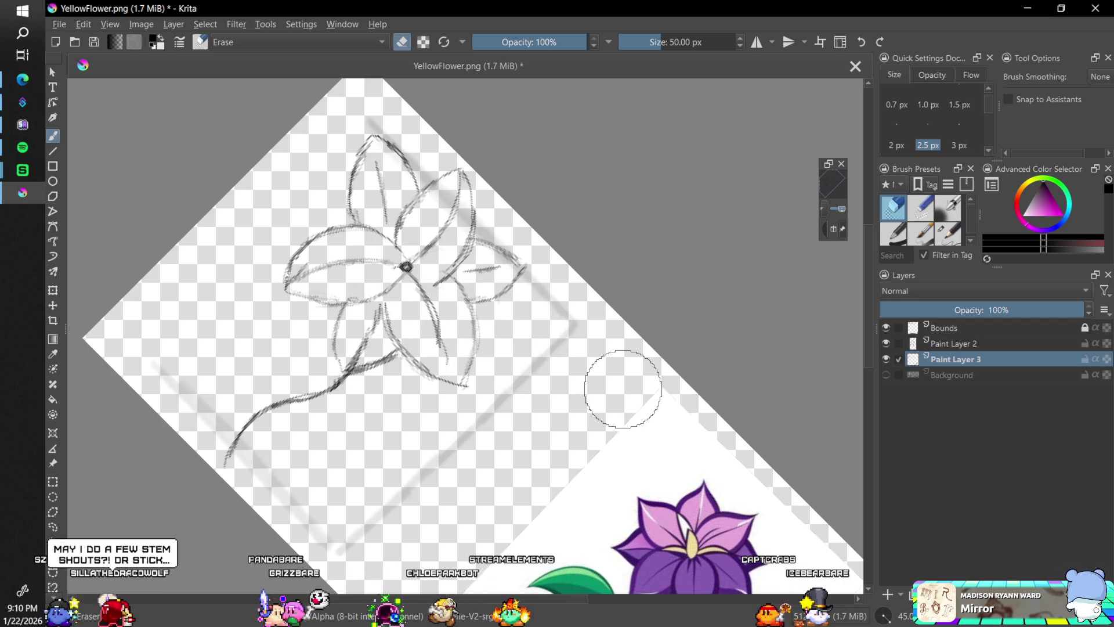
{"action": "double_click", "coordinate": [892, 619]}
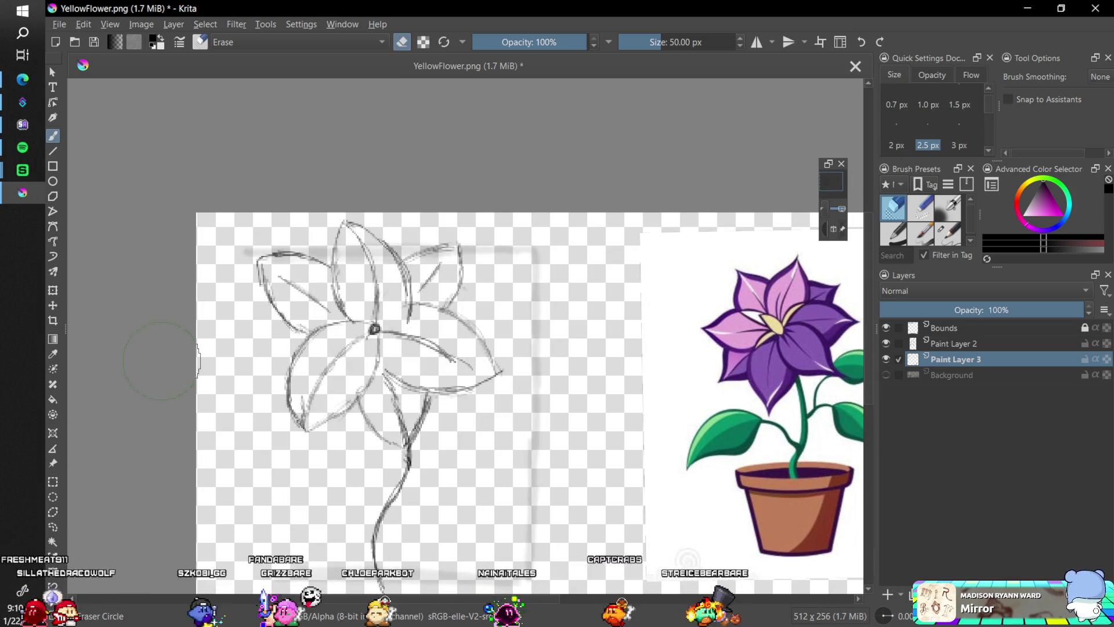
Merge Paint Layer 2 down into the layer below
{"action": "left_click", "coordinate": [54, 292]}
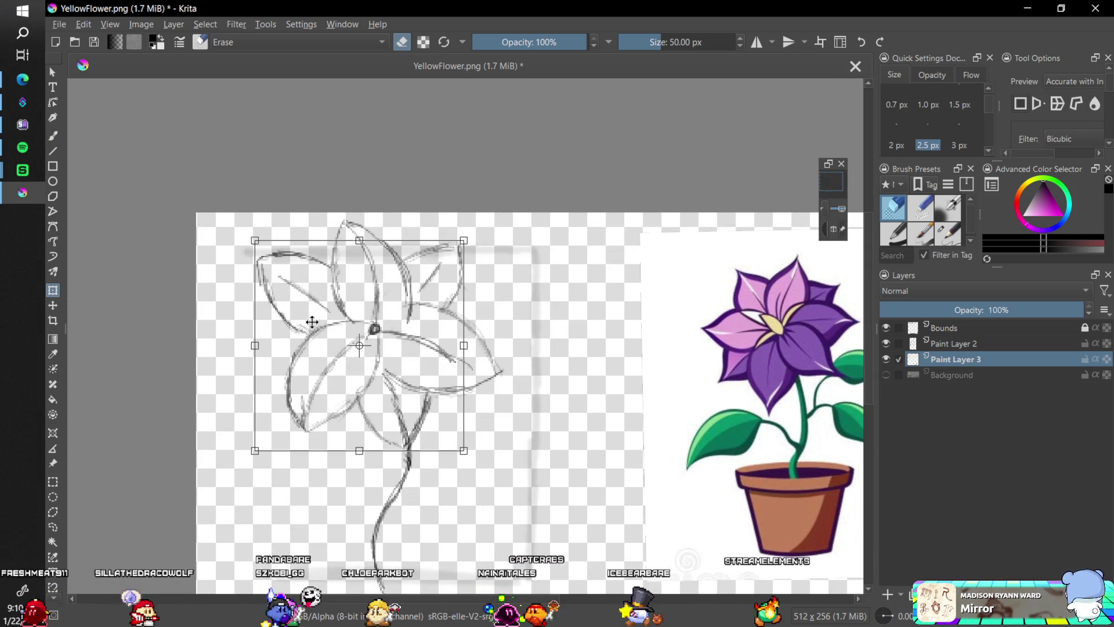
{"action": "key", "text": "Escape"}
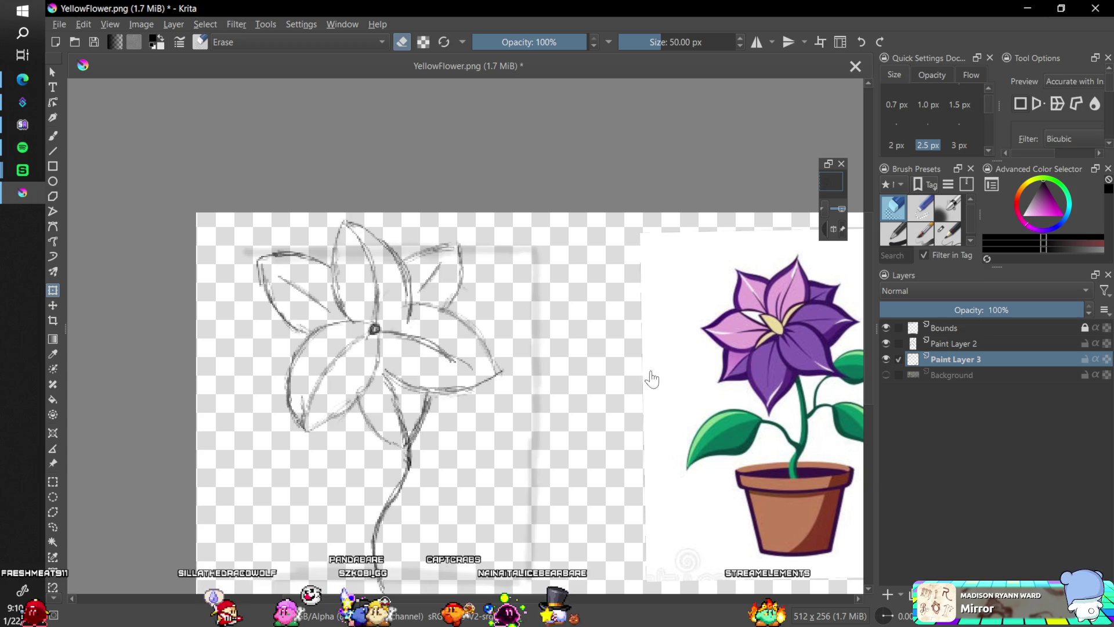
{"action": "left_click", "coordinate": [970, 349]}
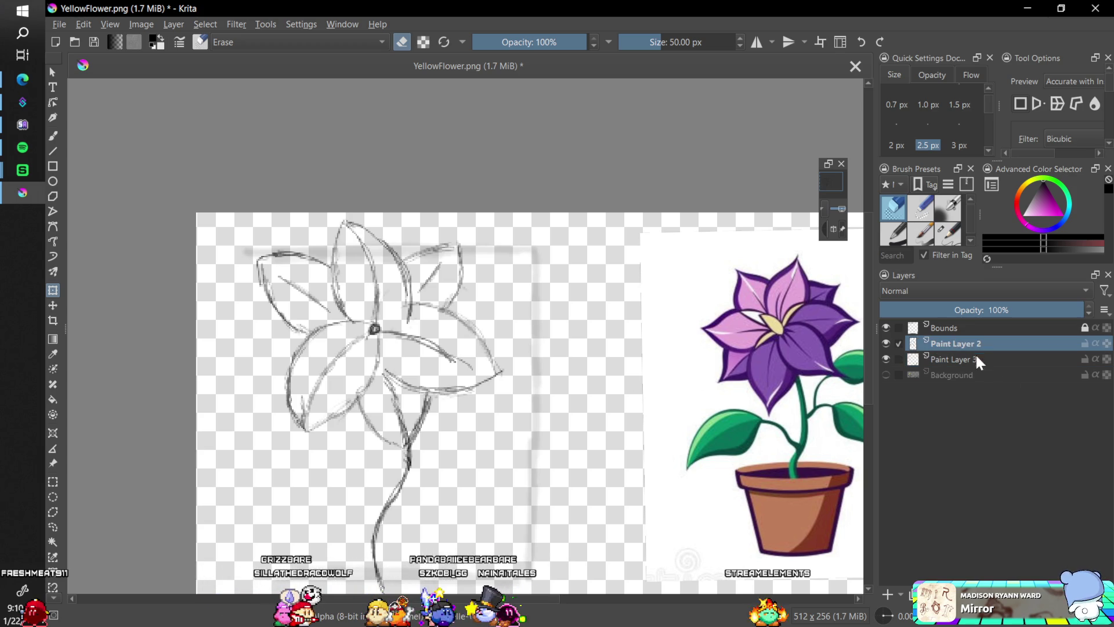
{"action": "right_click", "coordinate": [1078, 527]}
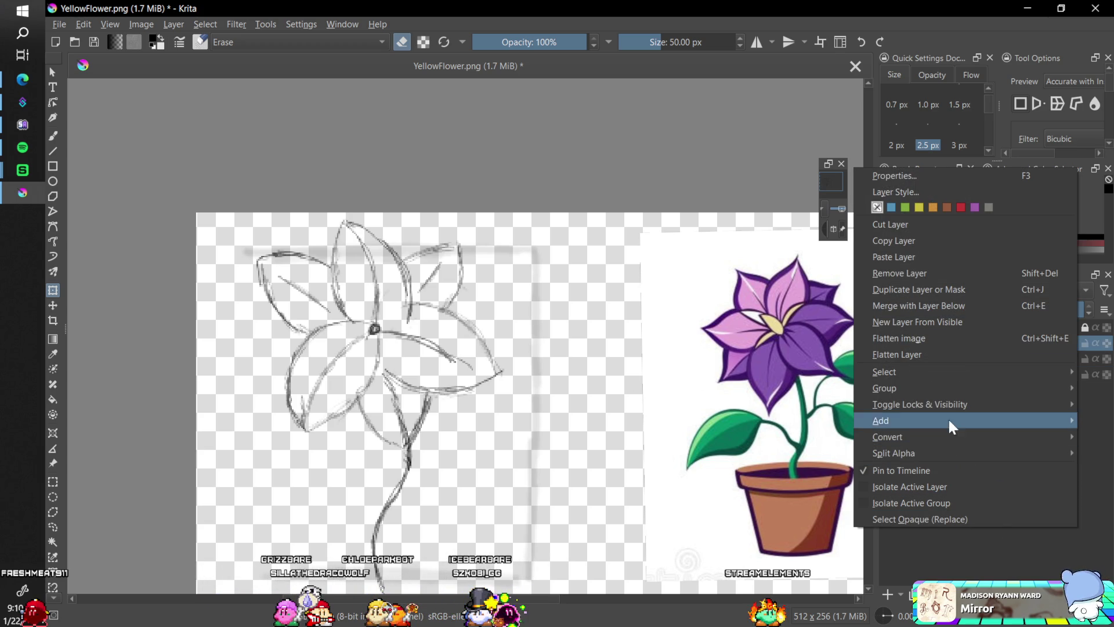
{"action": "left_click", "coordinate": [950, 305]}
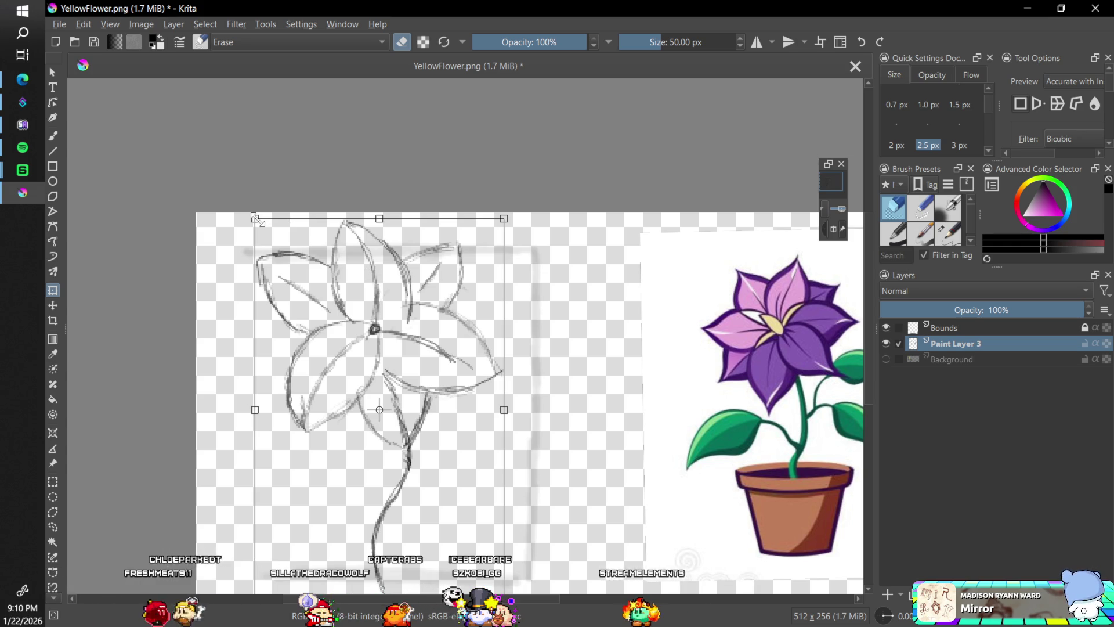
Narrow the merged sketch from the left and shear its right side upward, applying the transform
{"action": "mouse_move", "coordinate": [255, 411]}
{"action": "left_mouse_down"}
{"action": "mouse_move", "coordinate": [299, 411]}
{"action": "mouse_move", "coordinate": [267, 406]}
{"action": "left_mouse_up"}
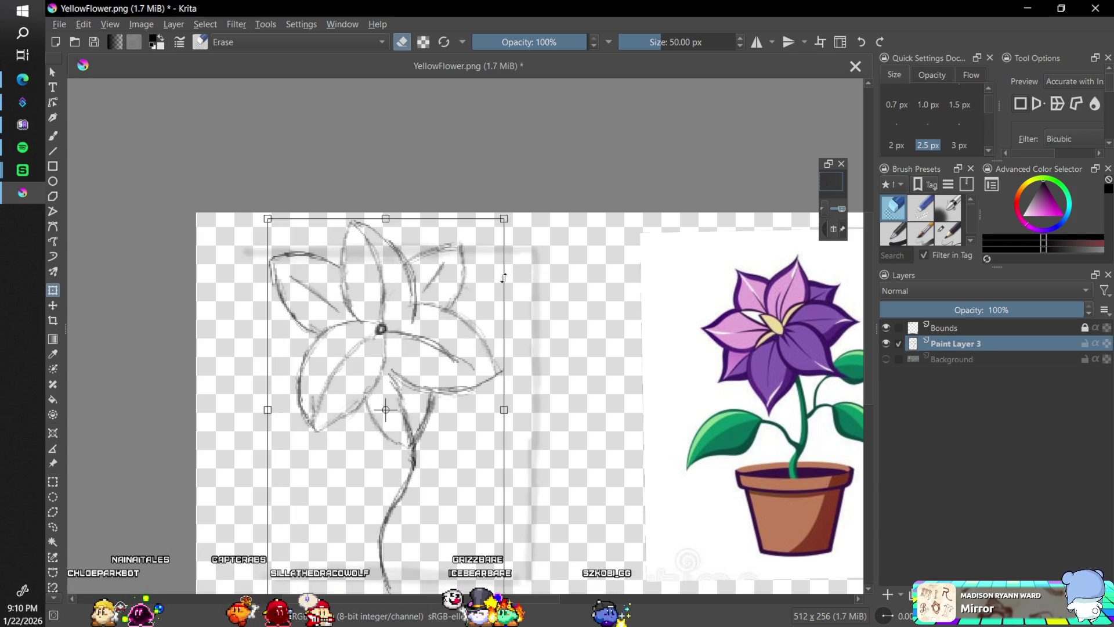
{"action": "left_click_drag", "start_coordinate": [504, 282], "coordinate": [503, 264]}
{"action": "key", "text": "Return"}
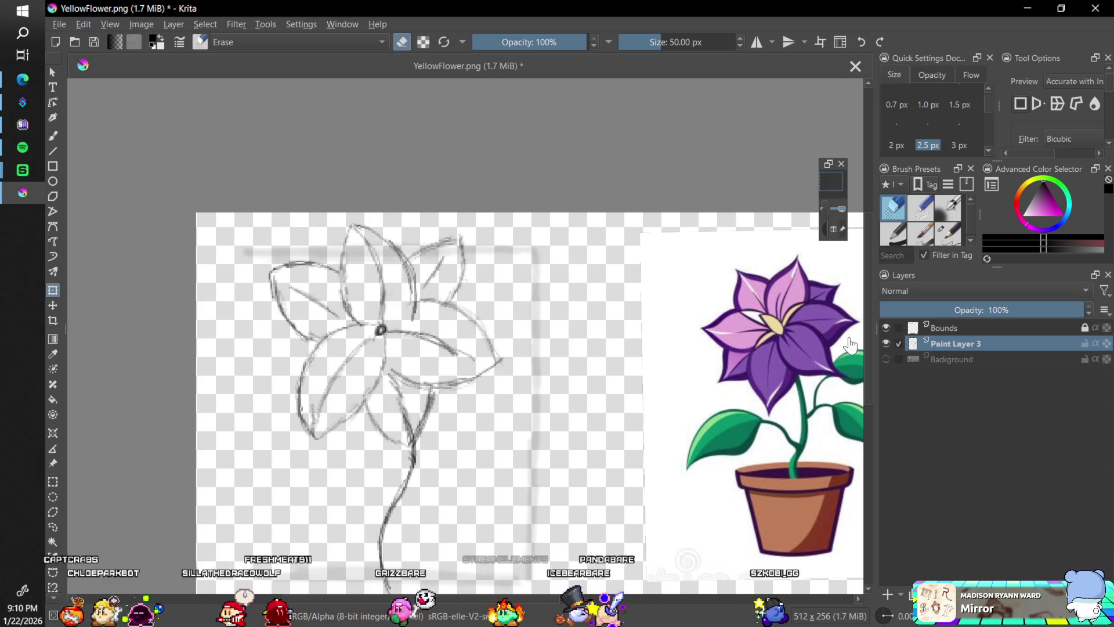
{"action": "scroll", "coordinate": [865, 301], "scroll_direction": "down", "scroll_amount": 1}
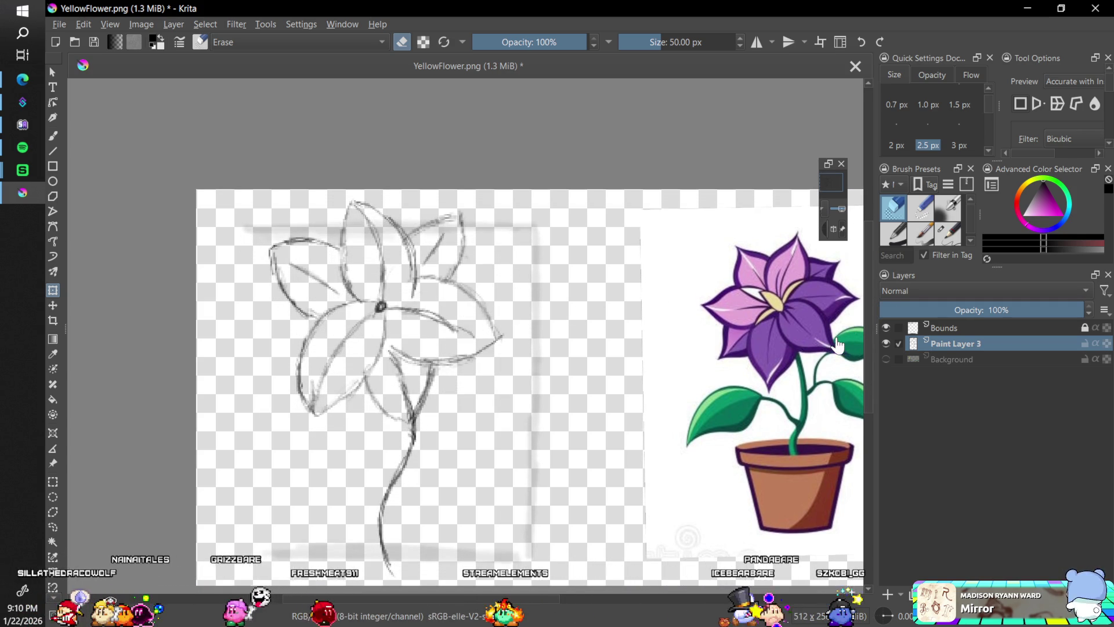
{"action": "left_click", "coordinate": [392, 565]}
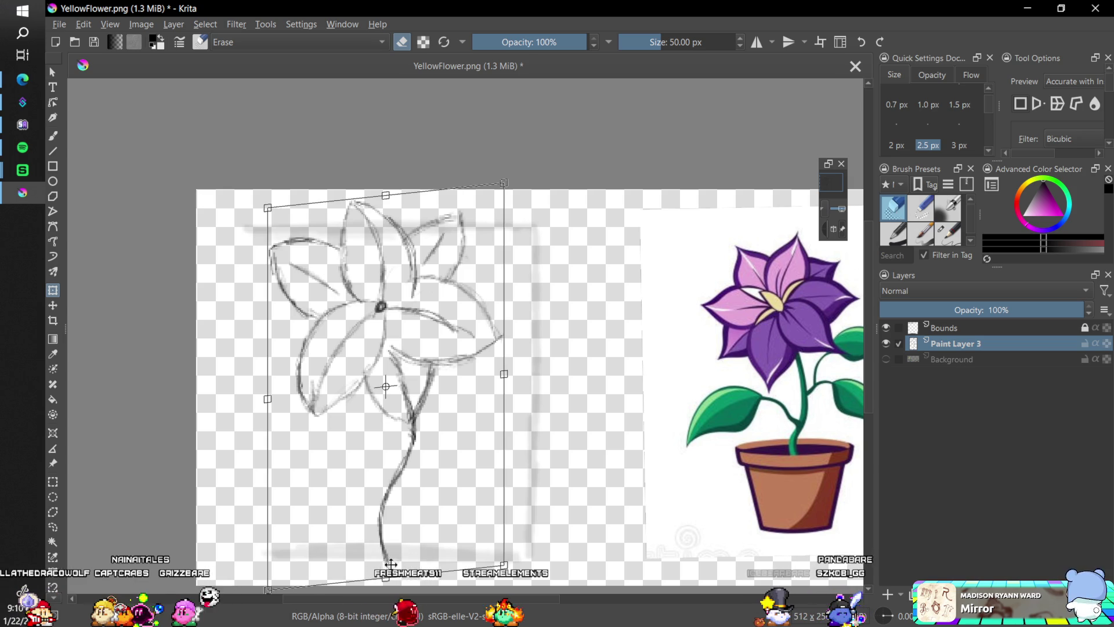
Erase the stem and the stray line in the lower petal with the 50 px eraser, then reselect the pencil
{"action": "key", "text": "b"}
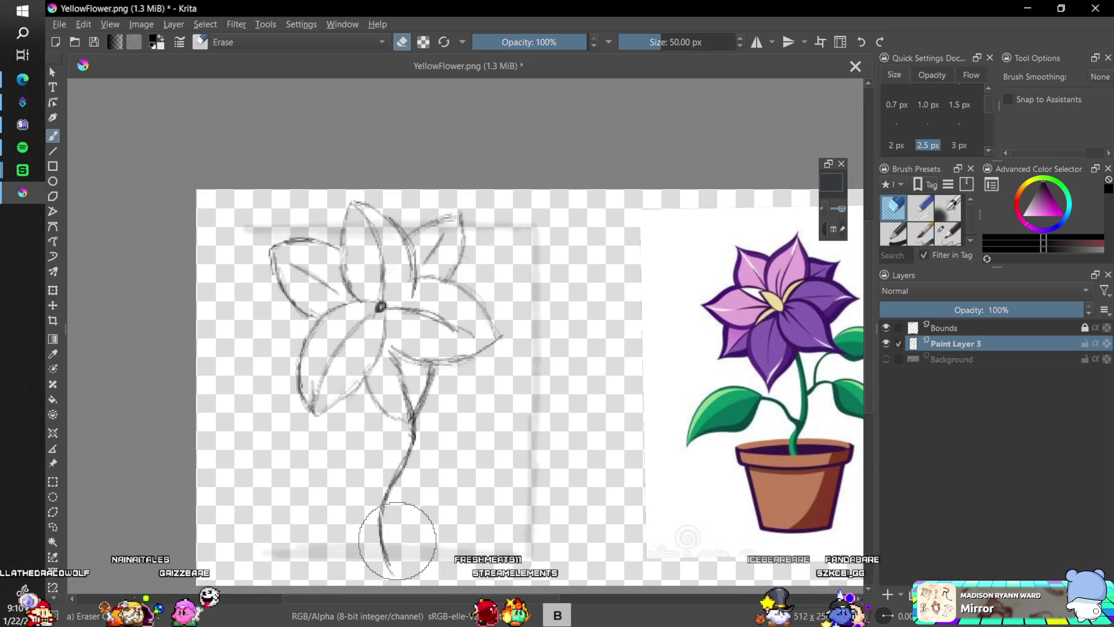
{"action": "left_click_drag", "start_coordinate": [385, 545], "coordinate": [405, 455]}
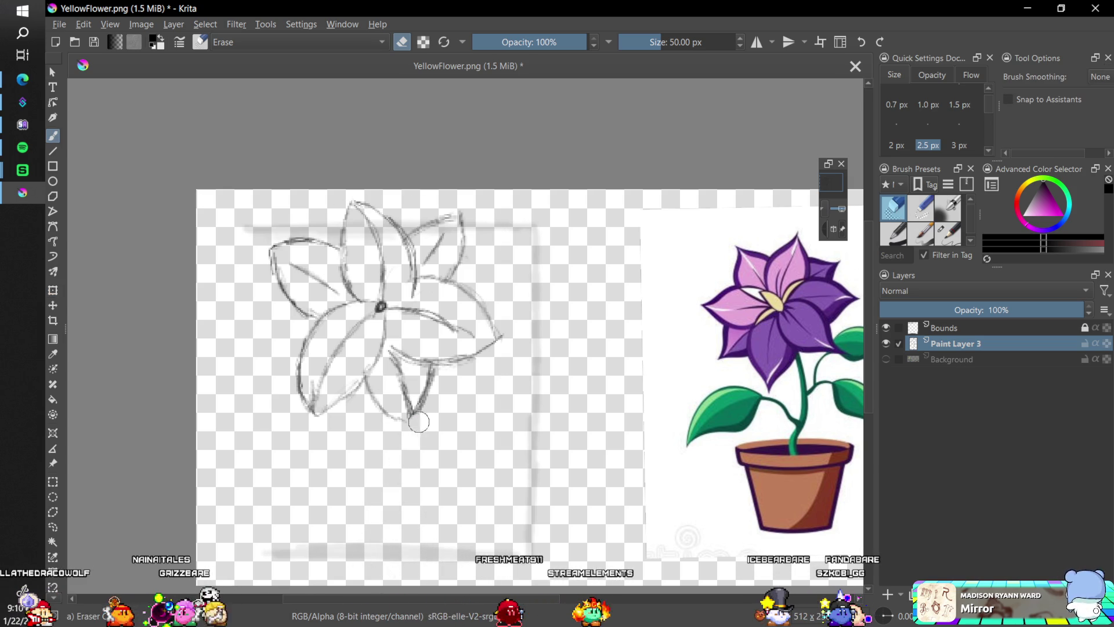
{"action": "left_click_drag", "start_coordinate": [401, 393], "coordinate": [409, 406]}
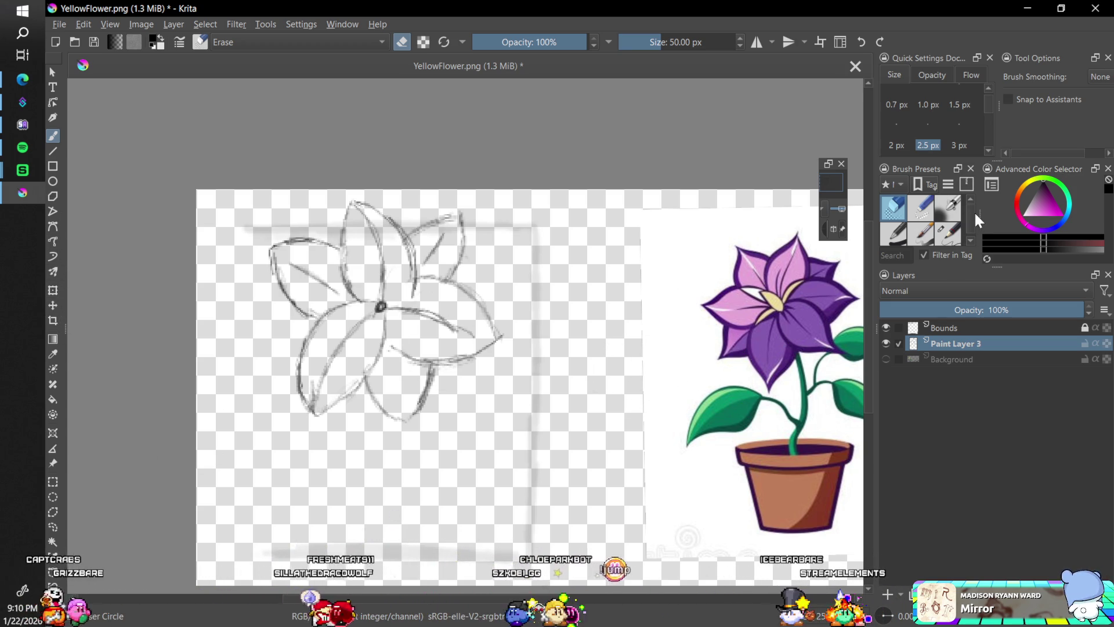
{"action": "left_click", "coordinate": [949, 233]}
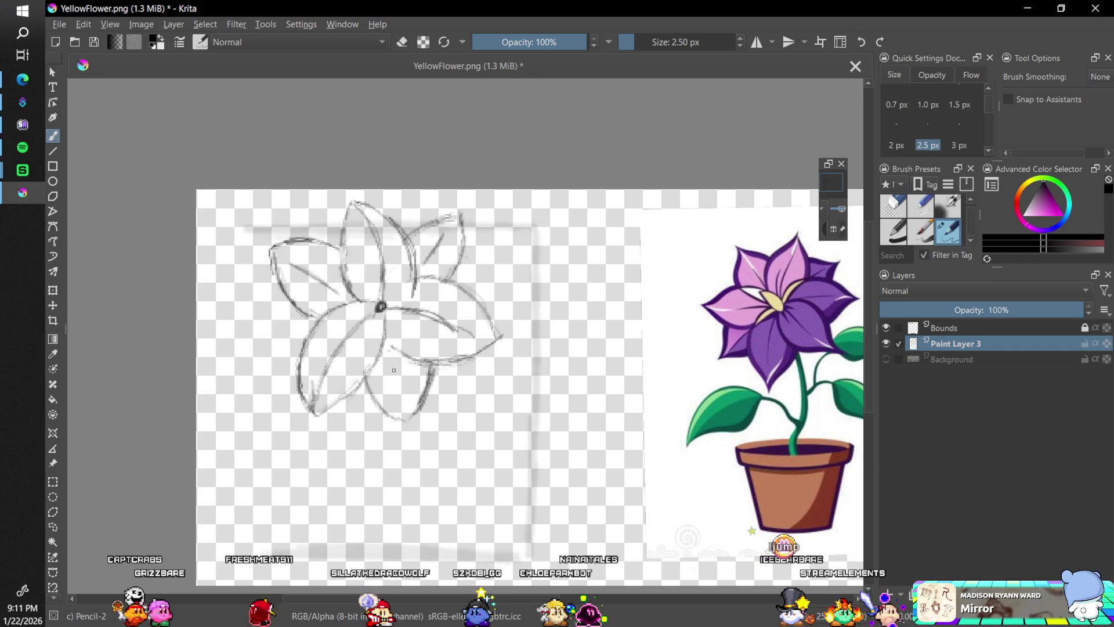
Add a short stroke to the lower petal, then shrink the flower head and tilt it clockwise
{"action": "left_click_drag", "start_coordinate": [392, 360], "coordinate": [404, 412]}
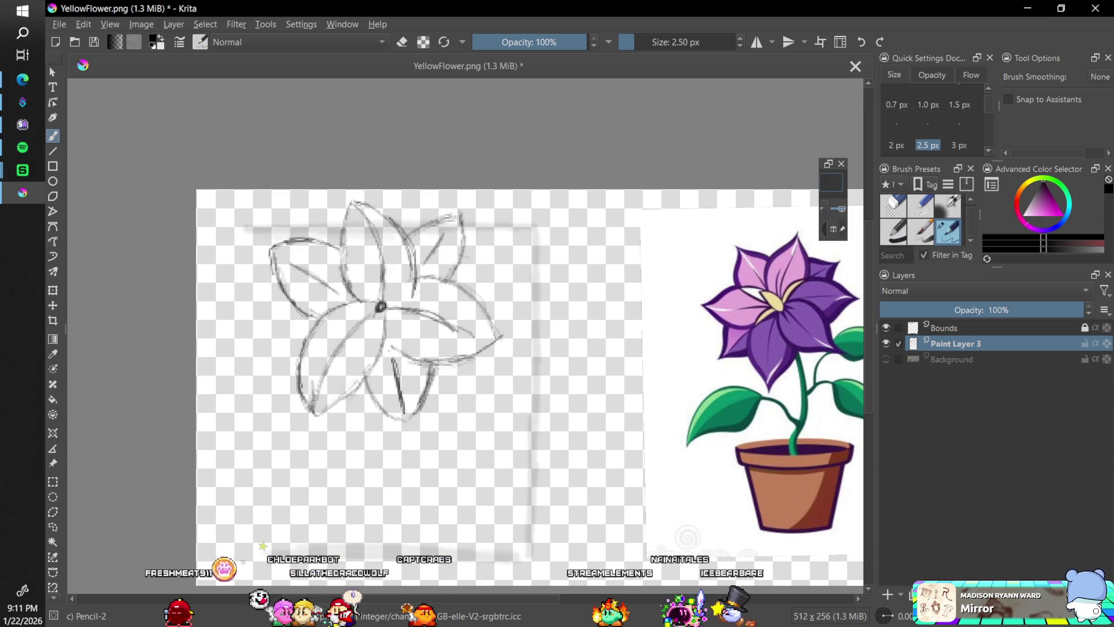
{"action": "key", "text": "ctrl+t"}
{"action": "left_click_drag", "start_coordinate": [503, 577], "coordinate": [493, 560]}
{"action": "mouse_move", "coordinate": [529, 521]}
{"action": "left_mouse_down"}
{"action": "mouse_move", "coordinate": [508, 536]}
{"action": "mouse_move", "coordinate": [537, 487]}
{"action": "mouse_move", "coordinate": [562, 394]}
{"action": "mouse_move", "coordinate": [378, 331]}
{"action": "mouse_move", "coordinate": [373, 303]}
{"action": "mouse_move", "coordinate": [380, 317]}
{"action": "left_mouse_up"}
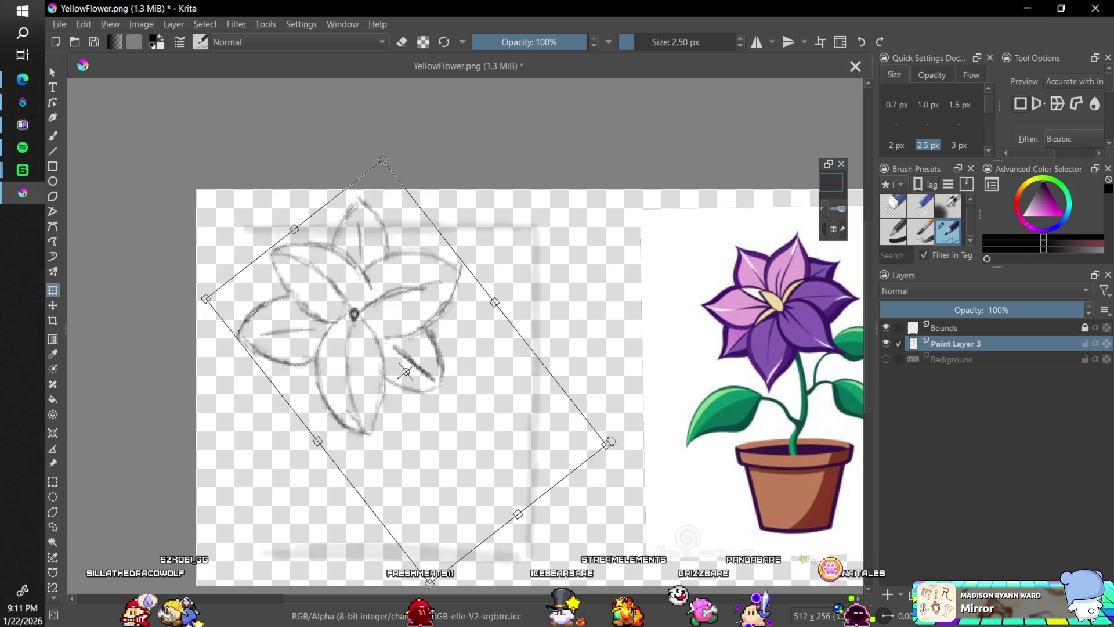
Rotate the flower head further clockwise and apply it, then pick a larger brush preset
{"action": "left_click_drag", "start_coordinate": [617, 459], "coordinate": [616, 437]}
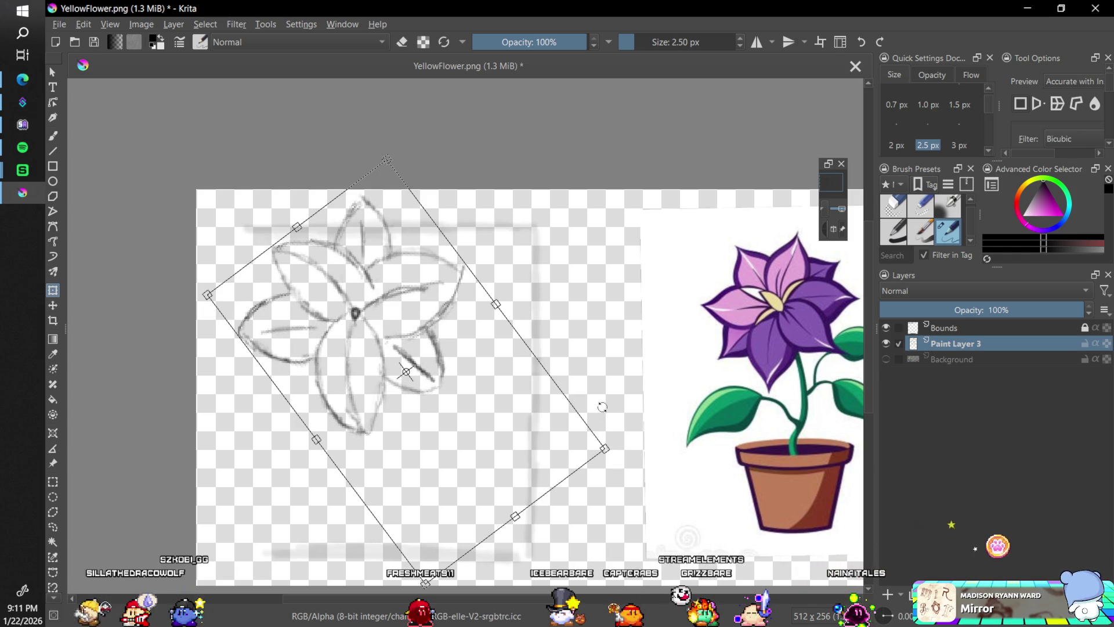
{"action": "key", "text": "Return"}
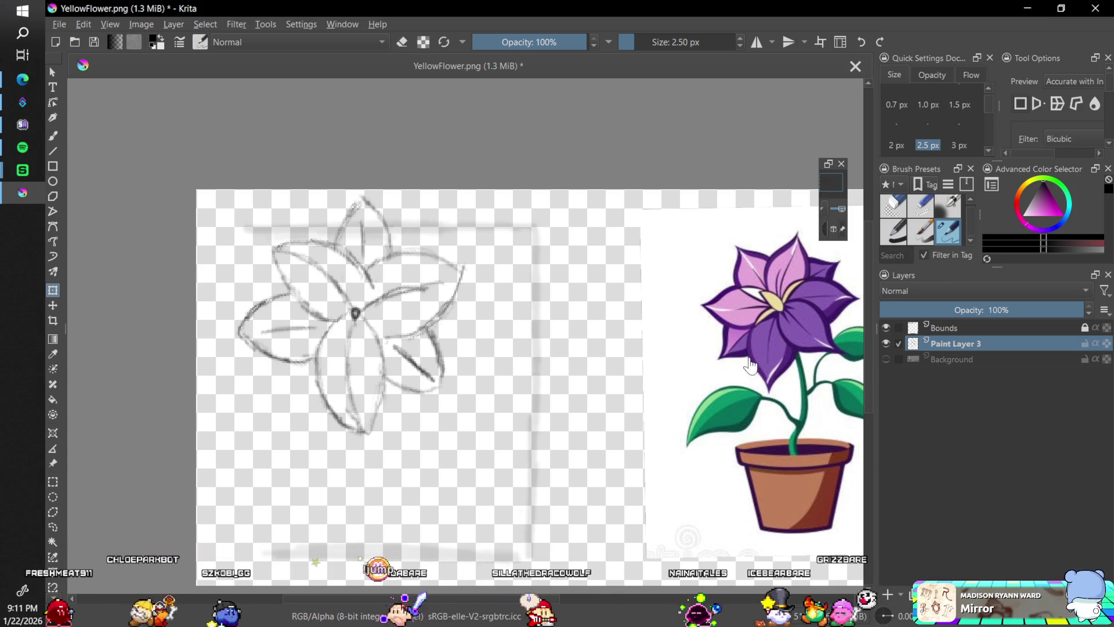
{"action": "left_click", "coordinate": [897, 233]}
{"action": "key", "text": "b"}
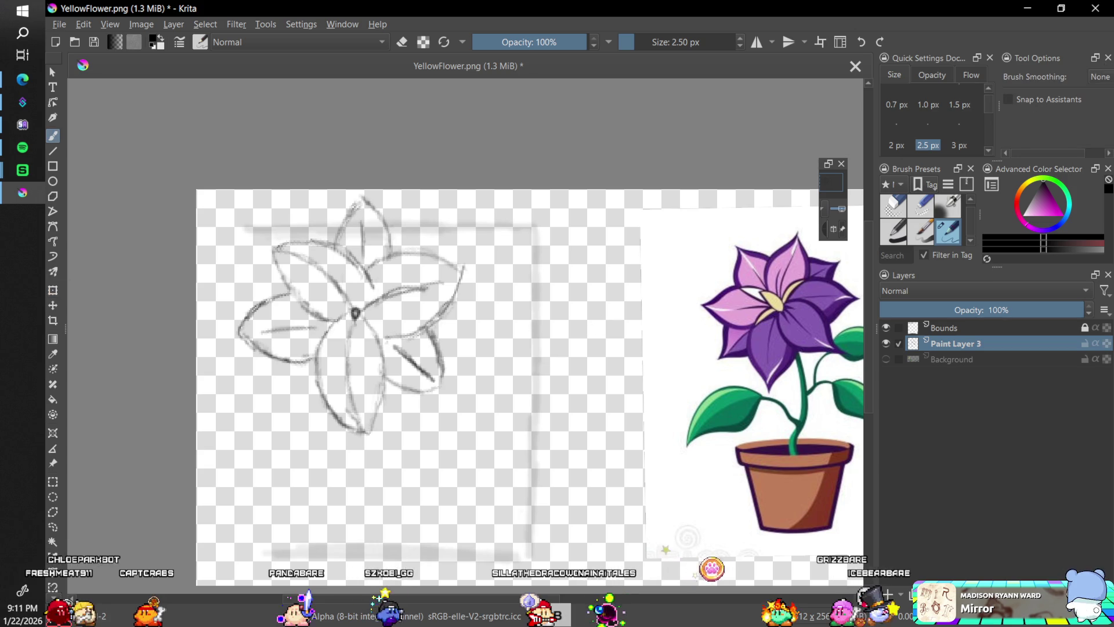
Place Paint Layer 4 below Paint Layer 3 and draw the curving stem downward on it
{"action": "left_click", "coordinate": [898, 359]}
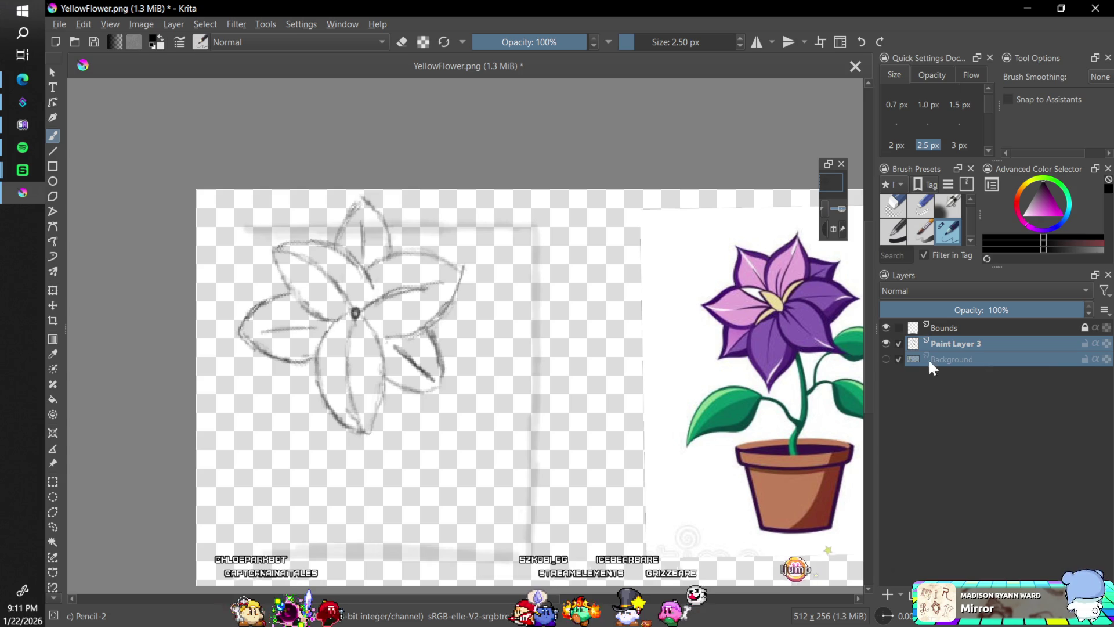
{"action": "left_click", "coordinate": [898, 359]}
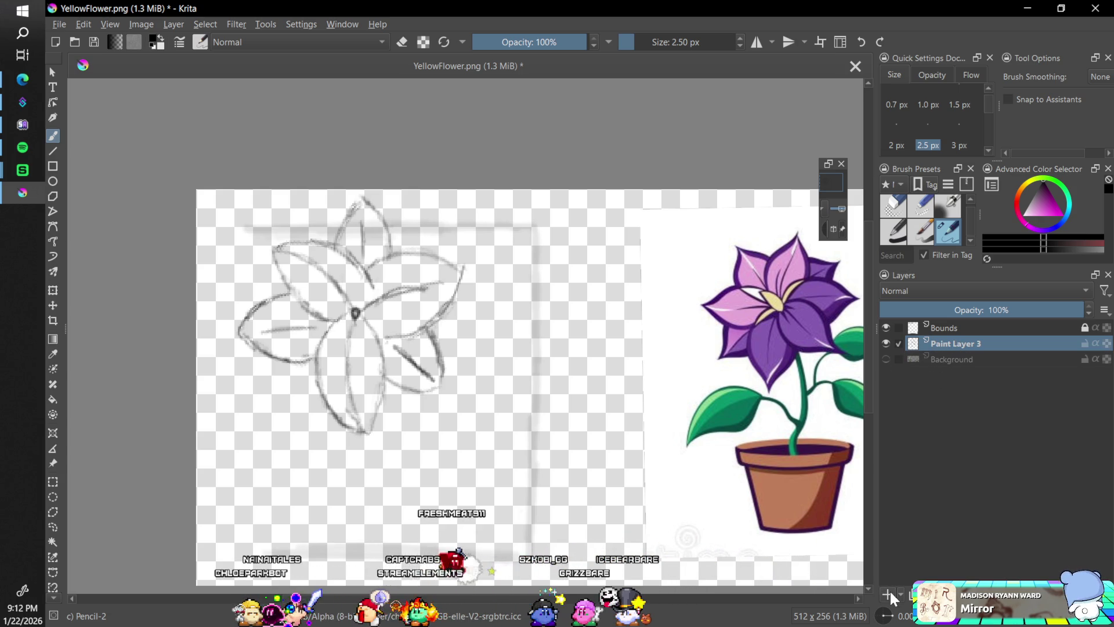
{"action": "mouse_move", "coordinate": [970, 340]}
{"action": "left_mouse_down"}
{"action": "mouse_move", "coordinate": [979, 360]}
{"action": "mouse_move", "coordinate": [1002, 360]}
{"action": "left_mouse_up"}
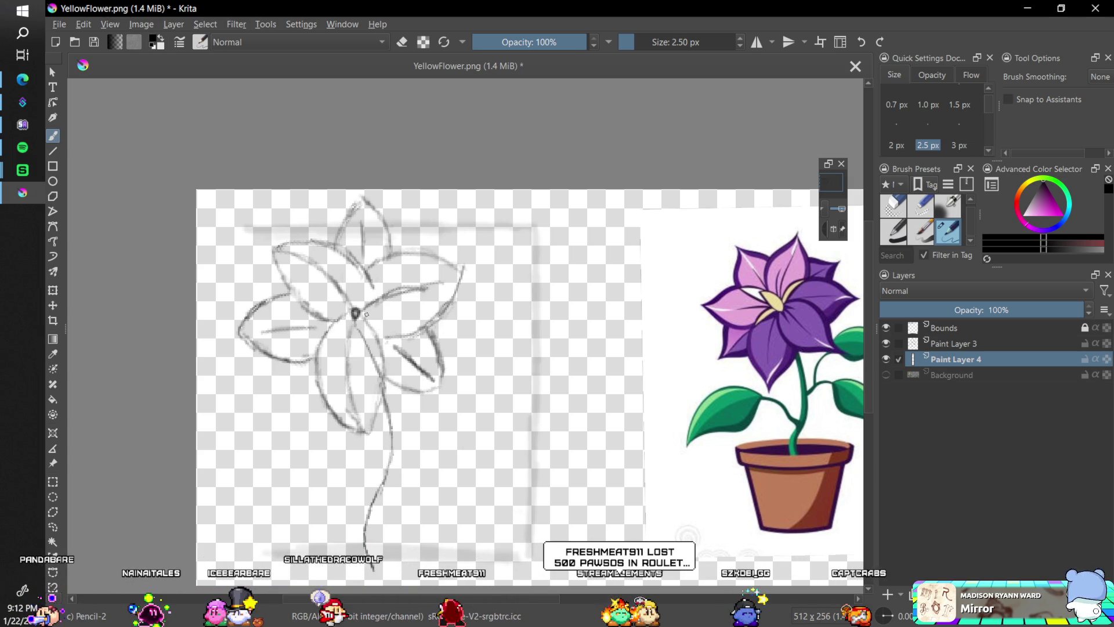
{"action": "left_click_drag", "start_coordinate": [401, 386], "coordinate": [412, 427]}
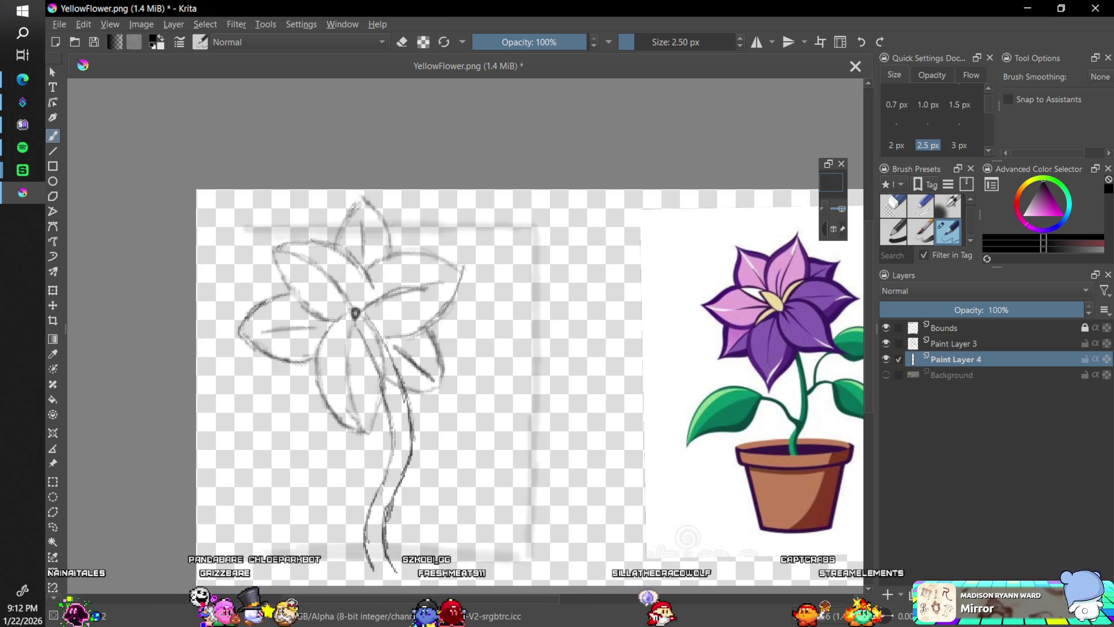
Tilt the view 30° counter-clockwise and shade the stem with short hatch strokes
{"action": "key", "text": "4"}
{"action": "key", "text": "4"}
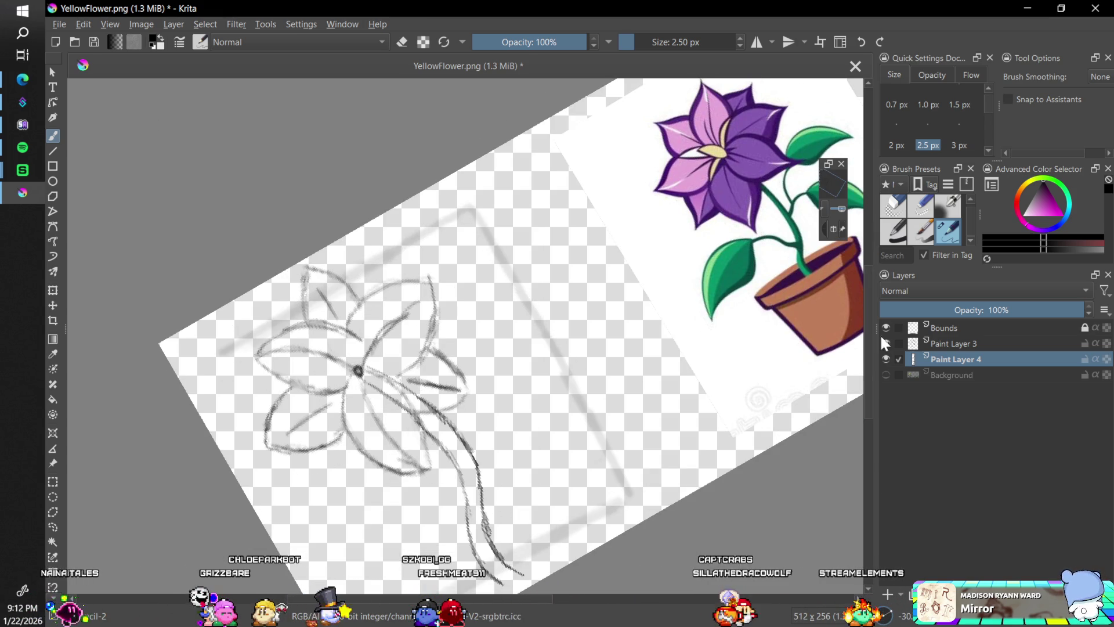
{"action": "scroll", "coordinate": [869, 326], "scroll_direction": "down", "scroll_amount": 3}
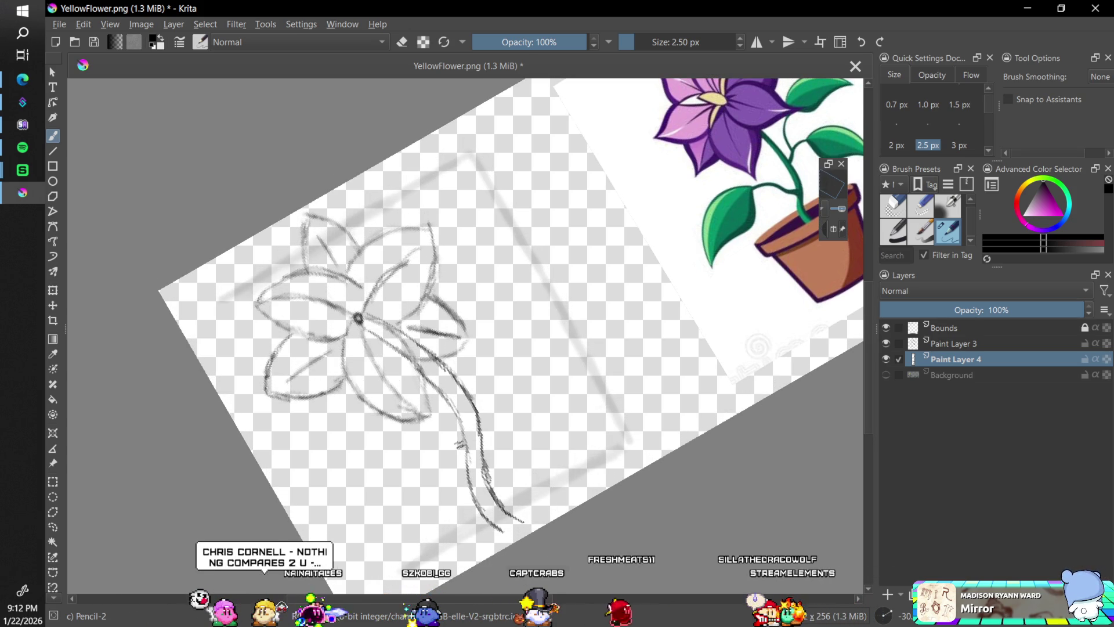
{"action": "left_click_drag", "start_coordinate": [454, 438], "coordinate": [465, 446]}
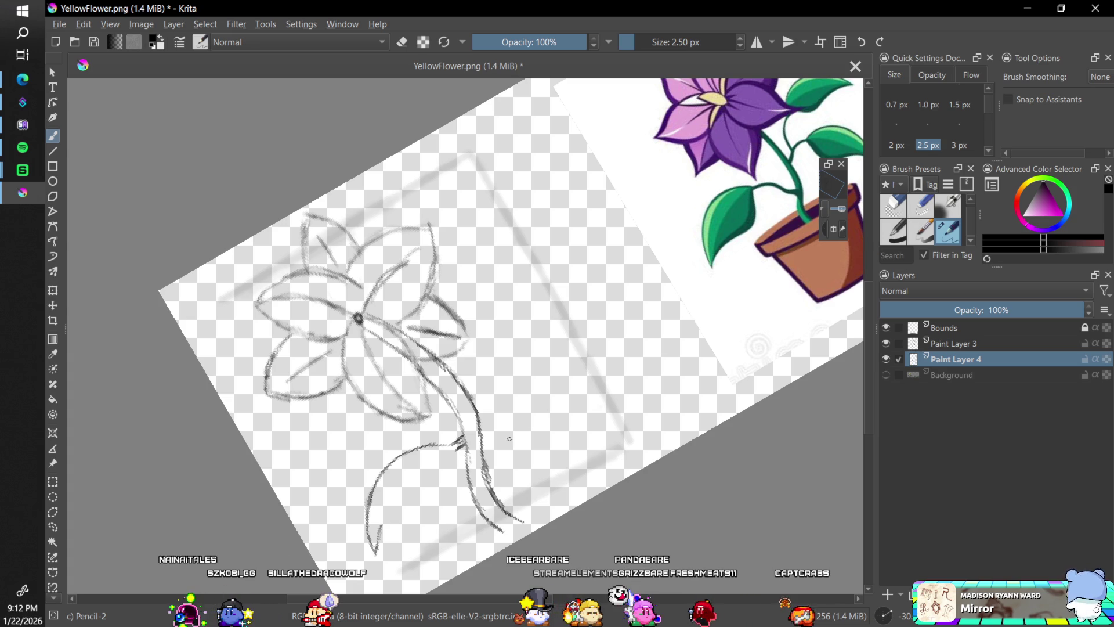
{"action": "key", "text": "ctrl+z"}
{"action": "key", "text": "ctrl+shift+z"}
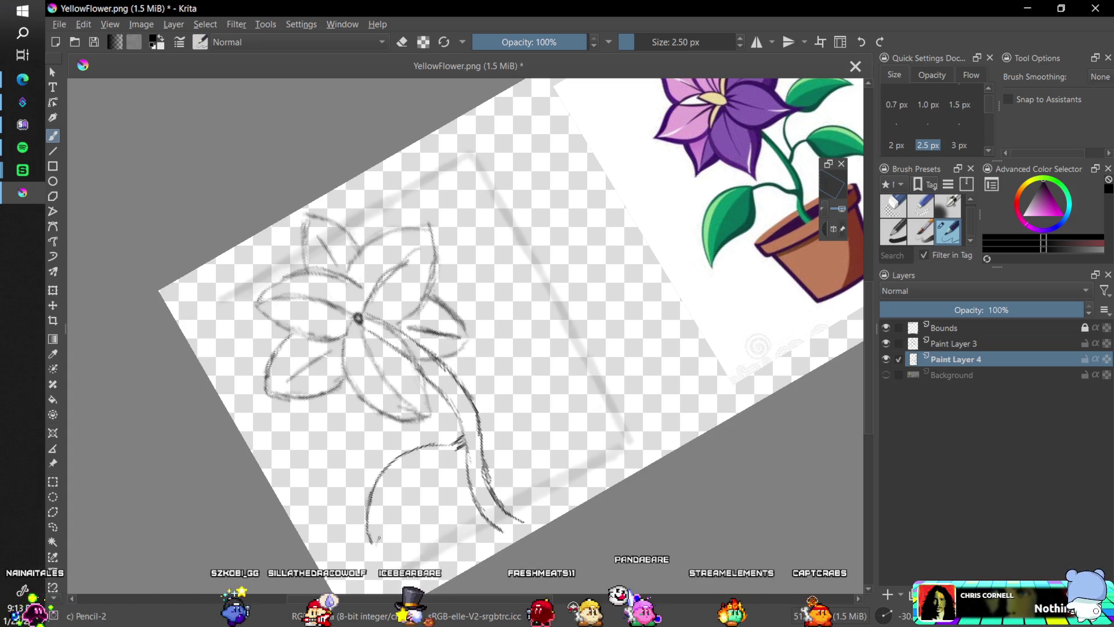
Sketch a leaf off the stem's lower end and an upper leaf above, with the view at -60°
{"action": "left_click_drag", "start_coordinate": [374, 541], "coordinate": [409, 518]}
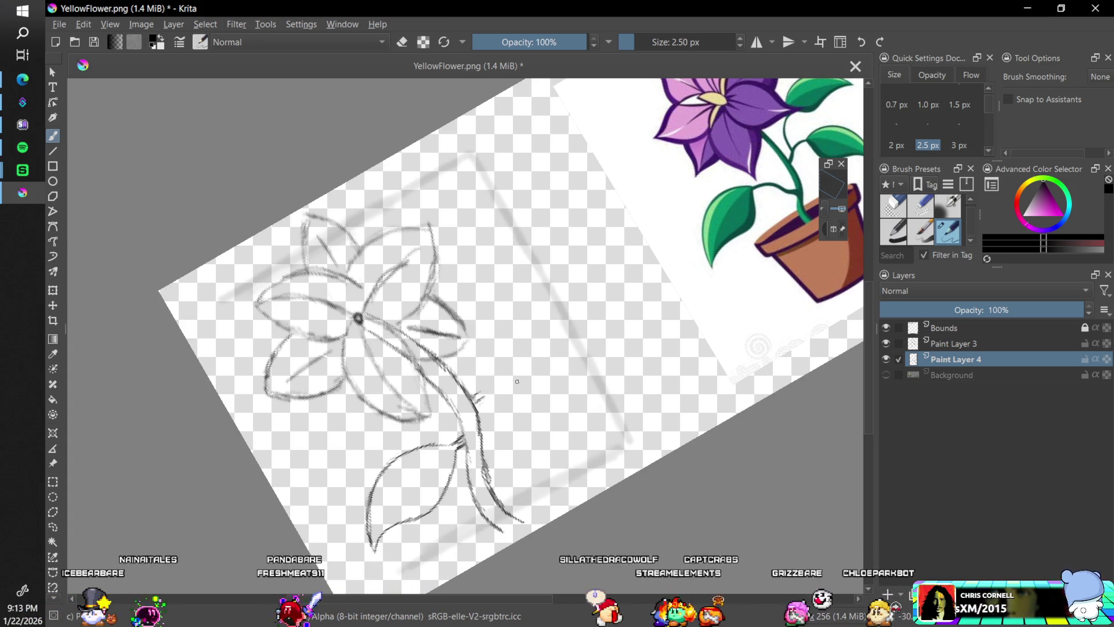
{"action": "key", "text": "4"}
{"action": "key", "text": "4"}
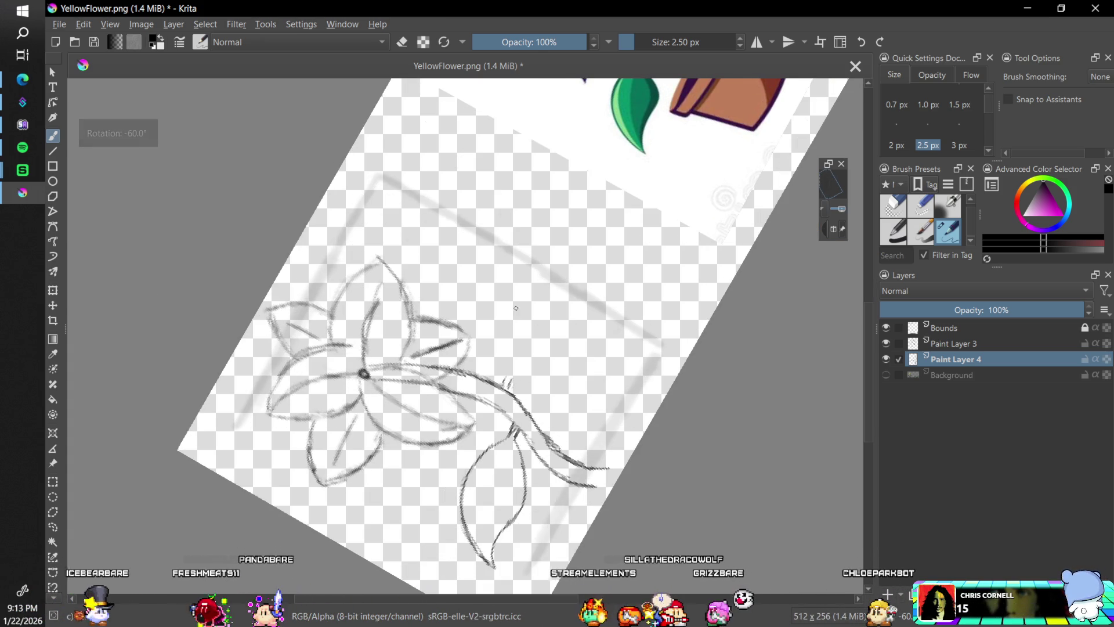
{"action": "left_click_drag", "start_coordinate": [503, 380], "coordinate": [507, 342]}
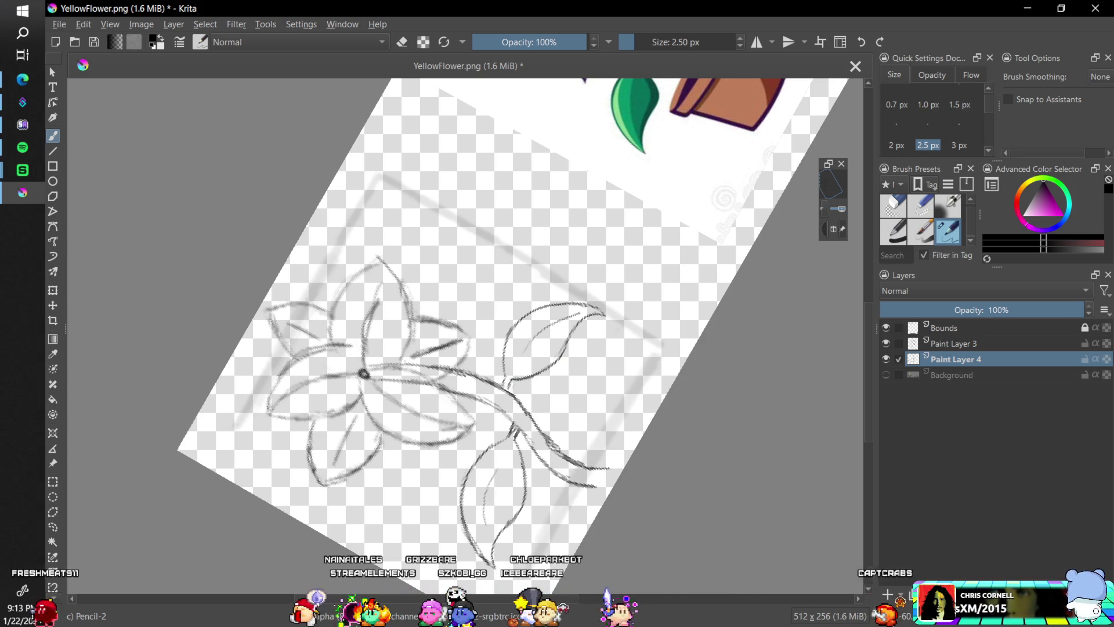
{"action": "scroll", "coordinate": [909, 603], "scroll_direction": "up", "scroll_amount": 3}
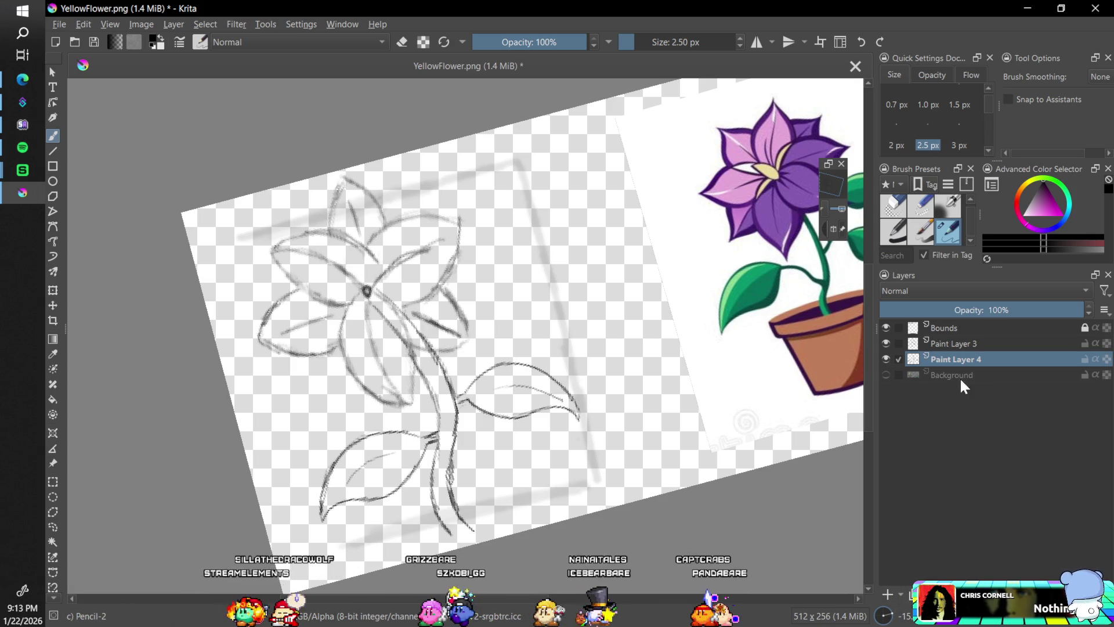
Scale down the stem and leaves on Paint Layer 4
{"action": "left_click", "coordinate": [964, 347]}
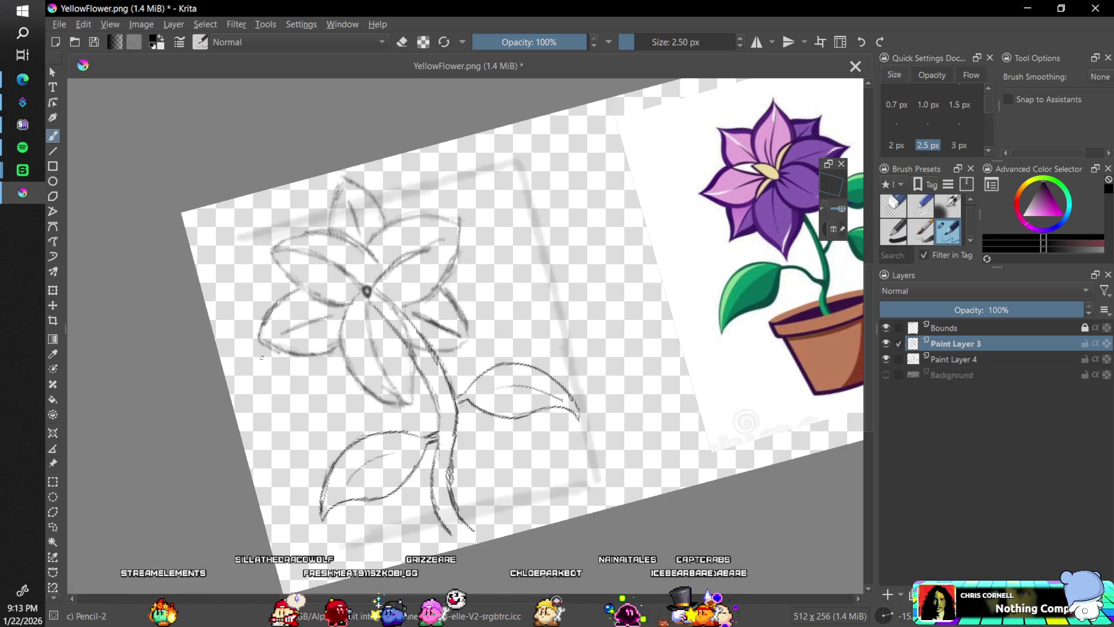
{"action": "left_click", "coordinate": [952, 361]}
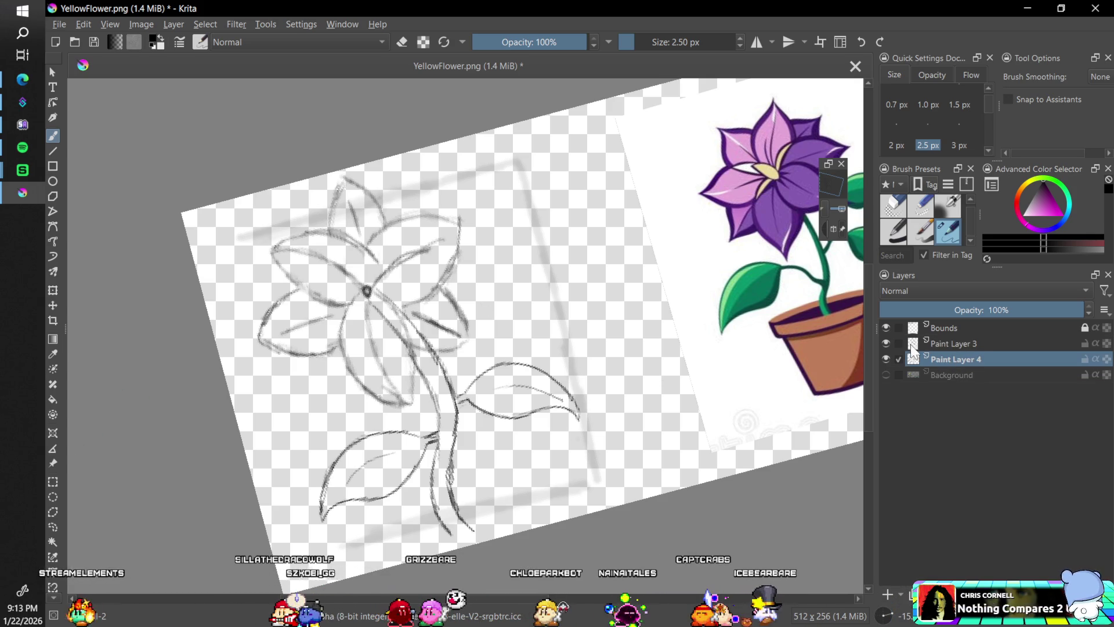
{"action": "mouse_move", "coordinate": [602, 496]}
{"action": "left_mouse_down"}
{"action": "mouse_move", "coordinate": [512, 462]}
{"action": "mouse_move", "coordinate": [523, 462]}
{"action": "left_mouse_up"}
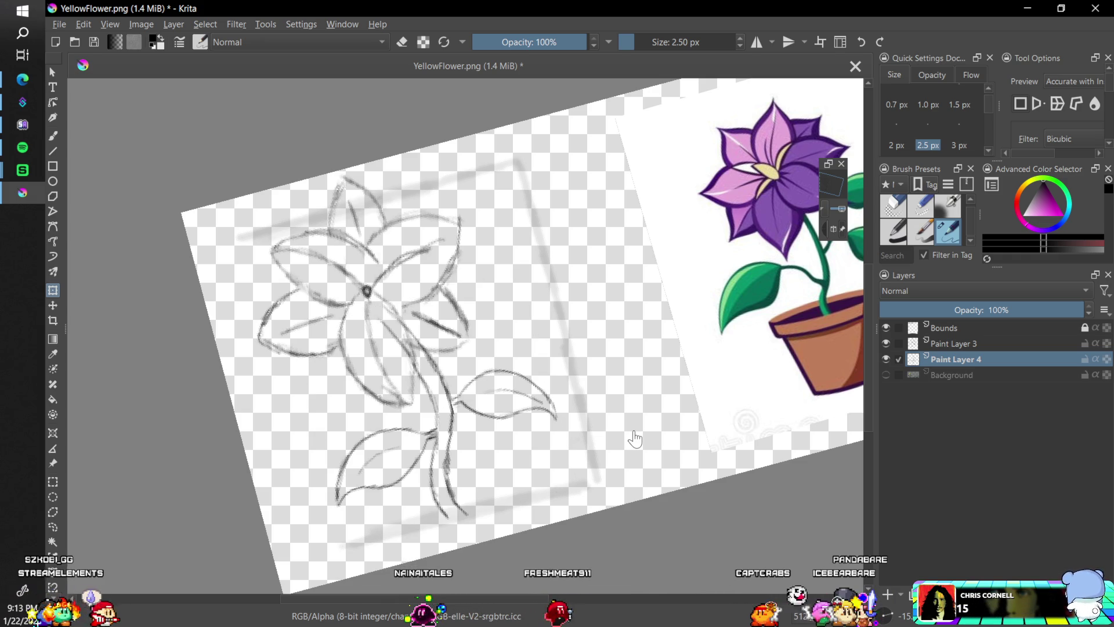
Compress the flower on Paint Layer 3 vertically from its top and apply the transform
{"action": "left_click", "coordinate": [955, 343]}
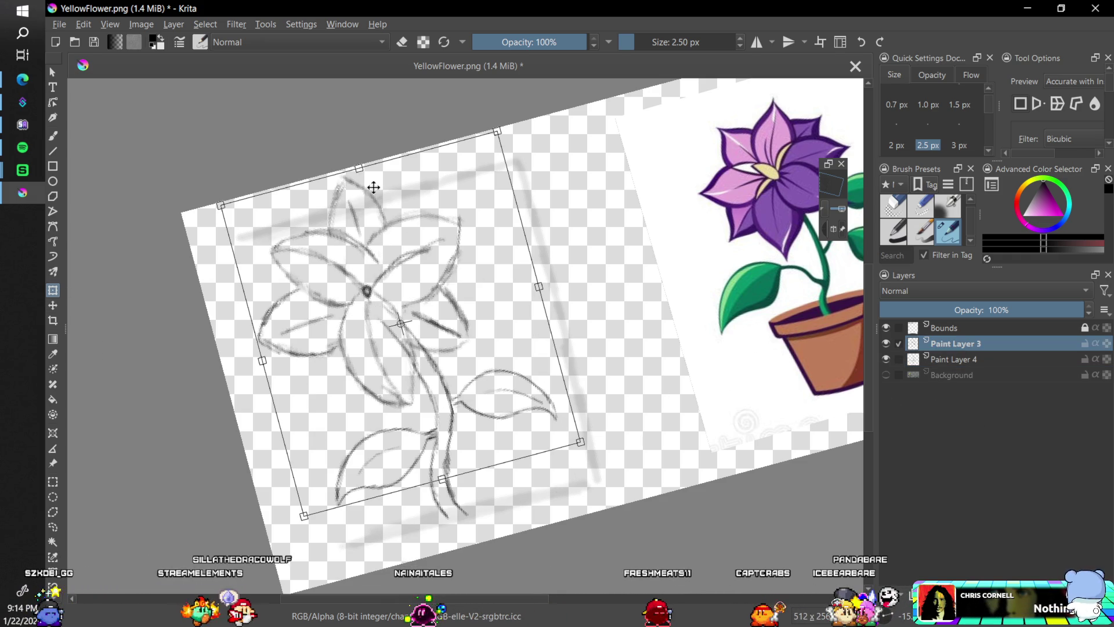
{"action": "left_click_drag", "start_coordinate": [361, 168], "coordinate": [362, 184]}
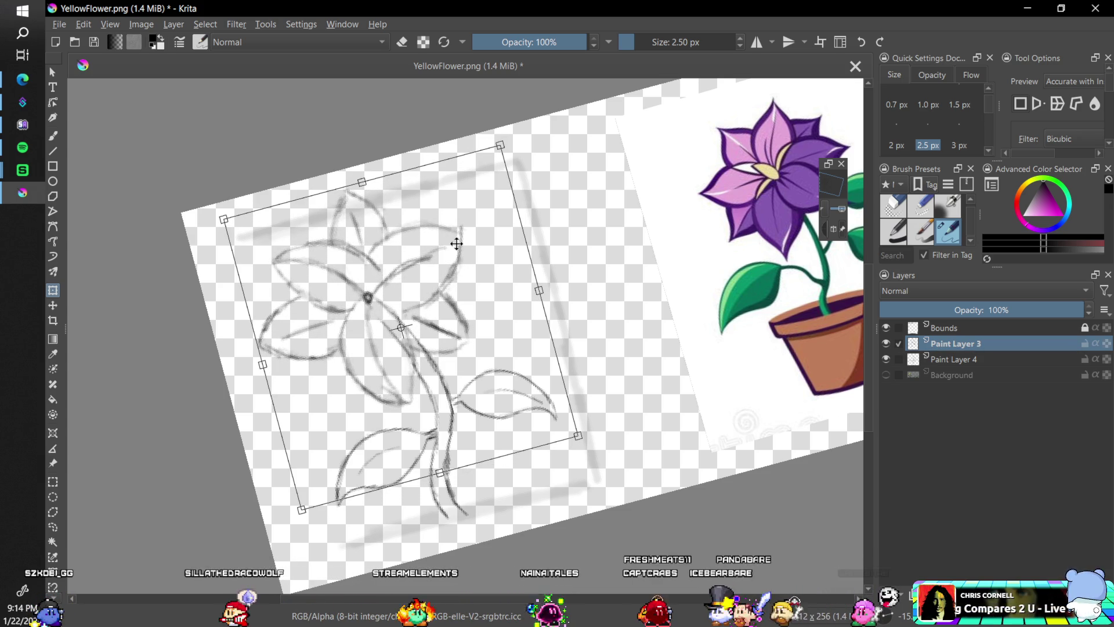
{"action": "key", "text": "Return"}
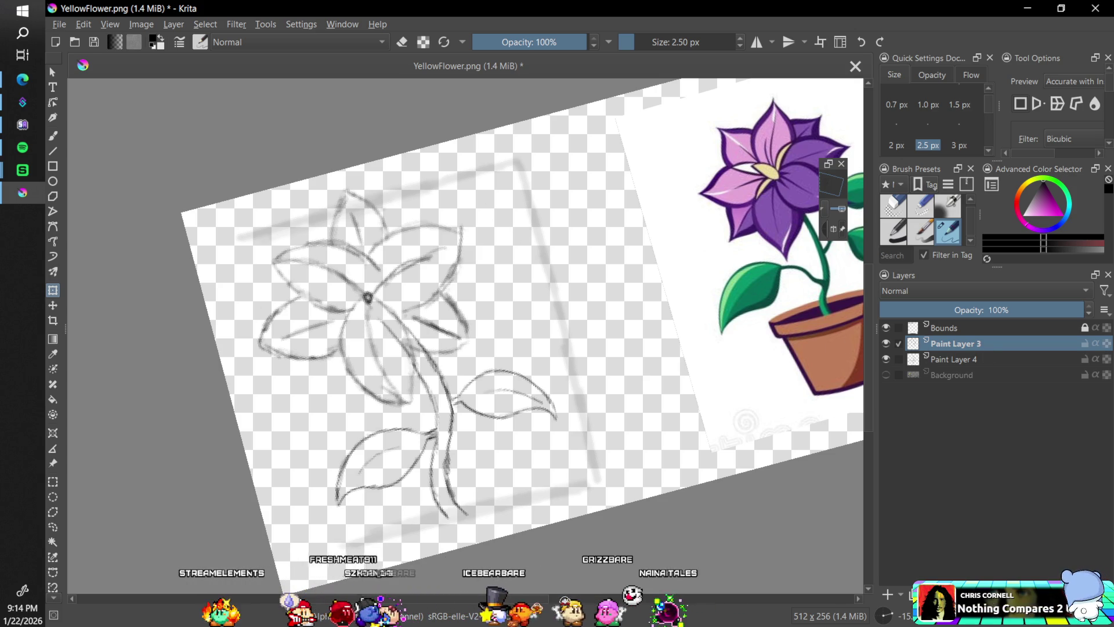
{"action": "left_click", "coordinate": [970, 332]}
{"action": "left_click", "coordinate": [966, 342]}
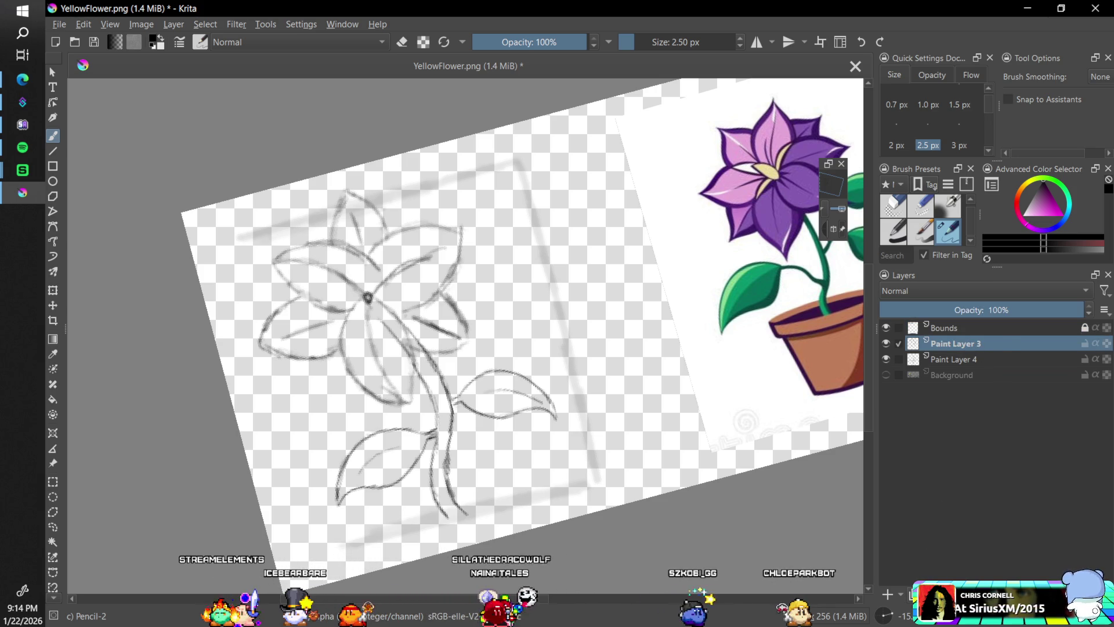
Duplicate Paint Layer 3 with Ctrl+J, merge the copy down with Ctrl+E, and rotate the view to -75°
{"action": "key", "text": "ctrl+j"}
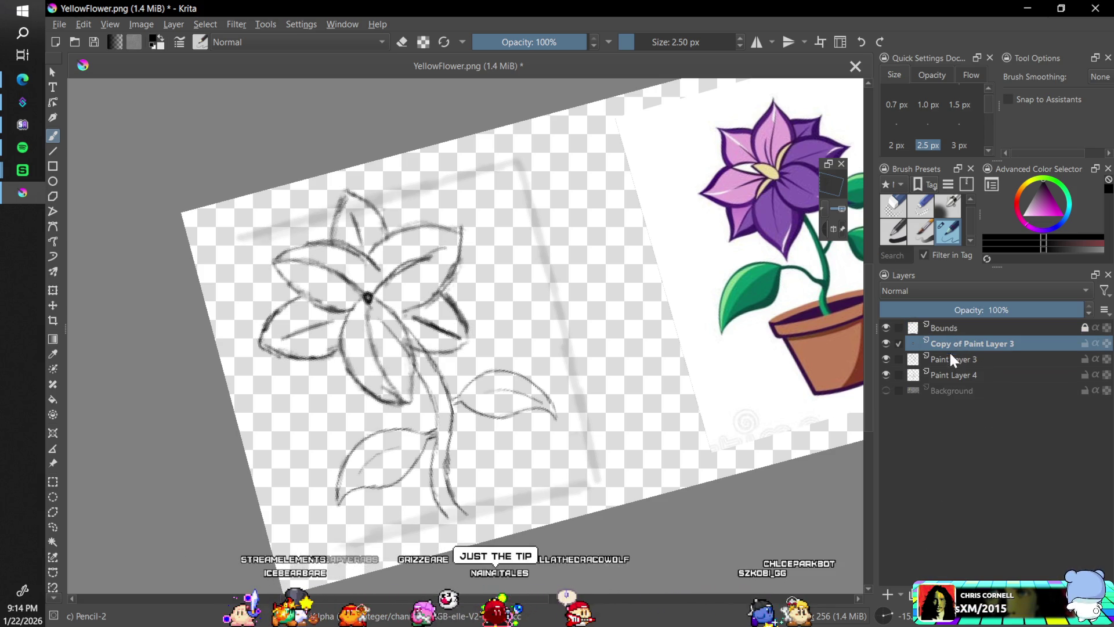
{"action": "left_click", "coordinate": [948, 357]}
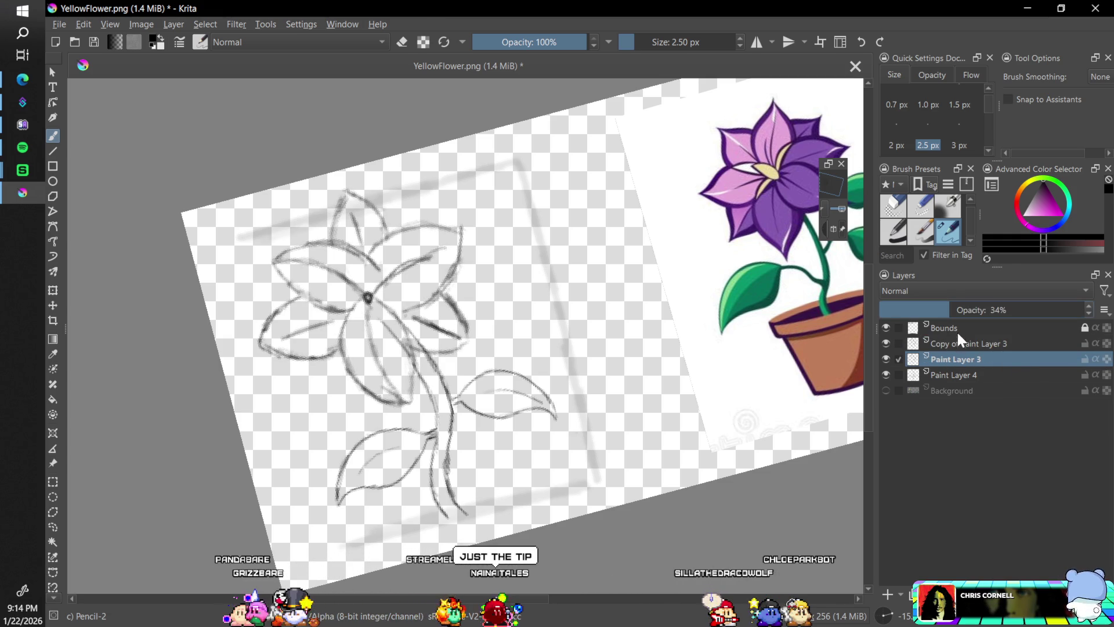
{"action": "left_click", "coordinate": [953, 345]}
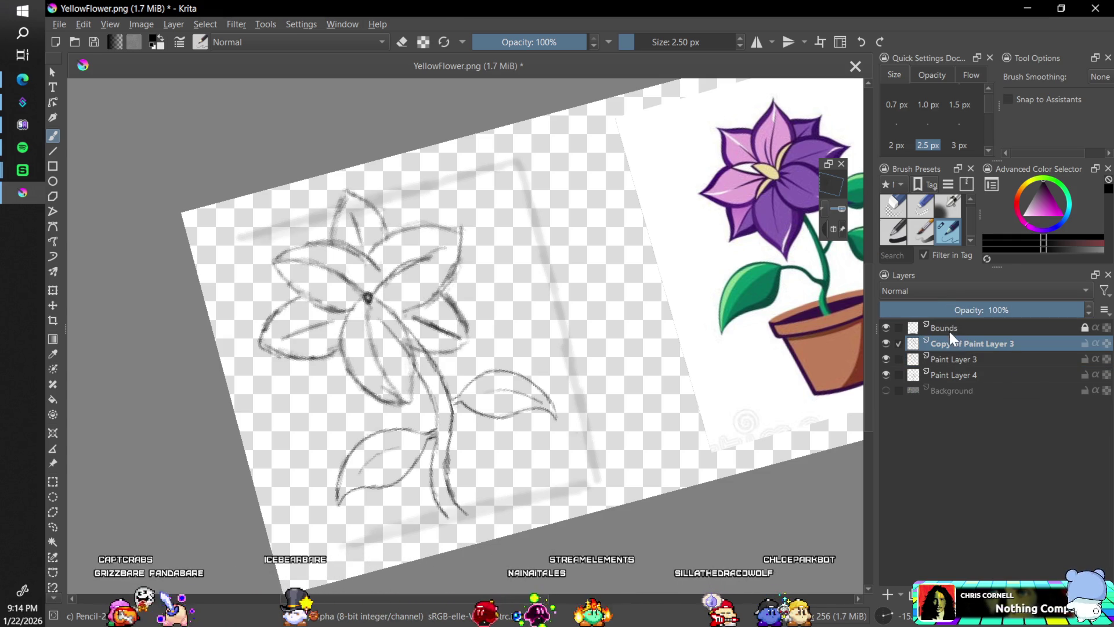
{"action": "key", "text": "ctrl+e"}
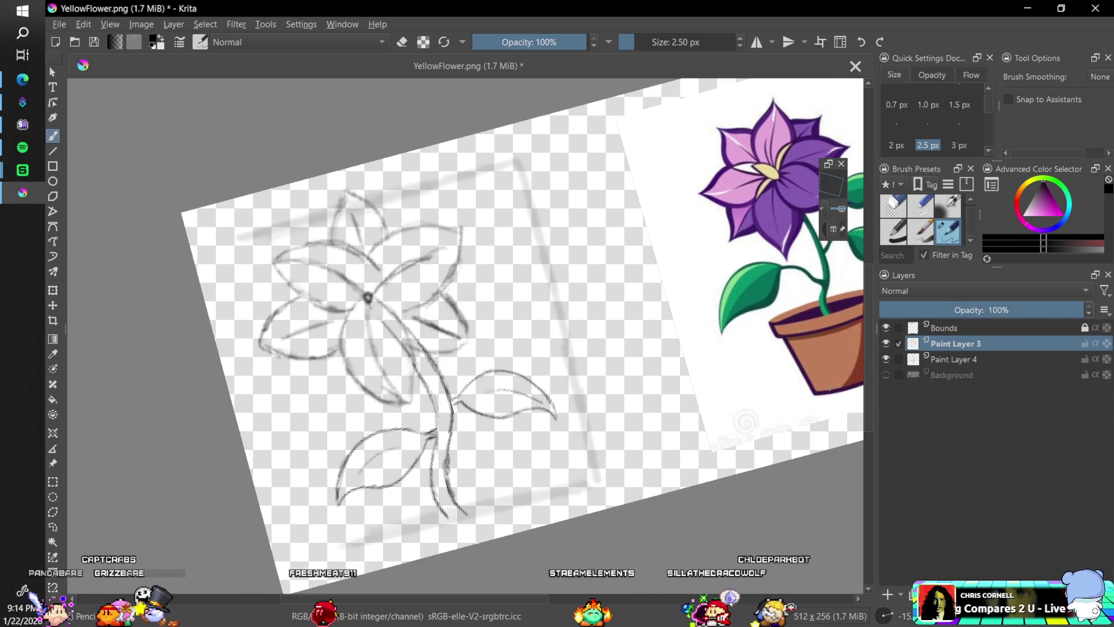
{"action": "left_click_drag", "start_coordinate": [886, 620], "coordinate": [892, 604]}
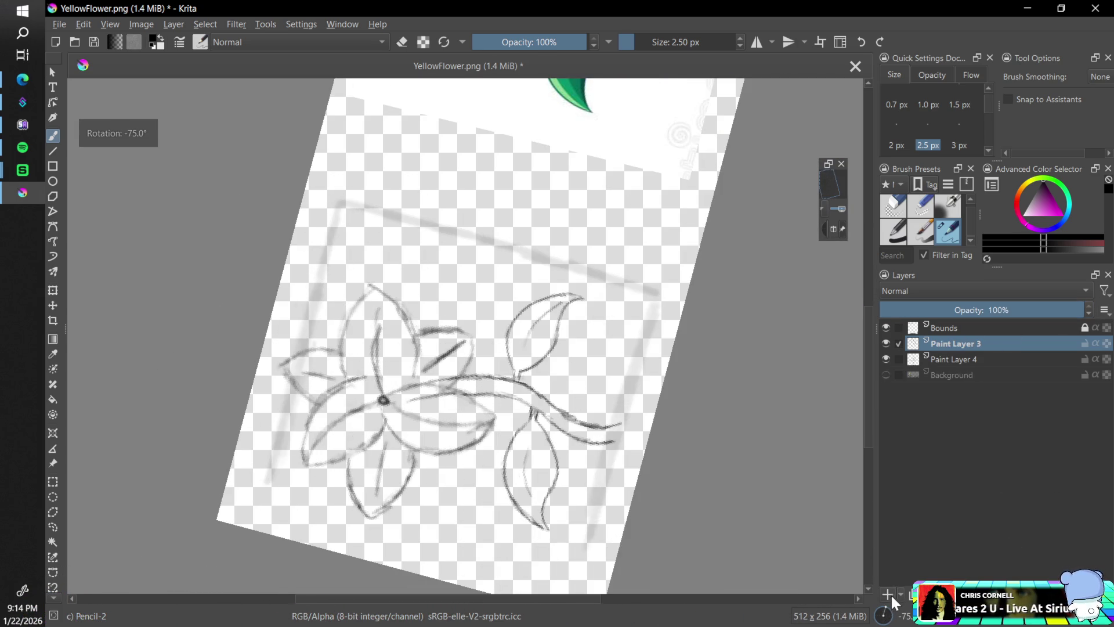
{"action": "key", "text": "ctrl+s"}
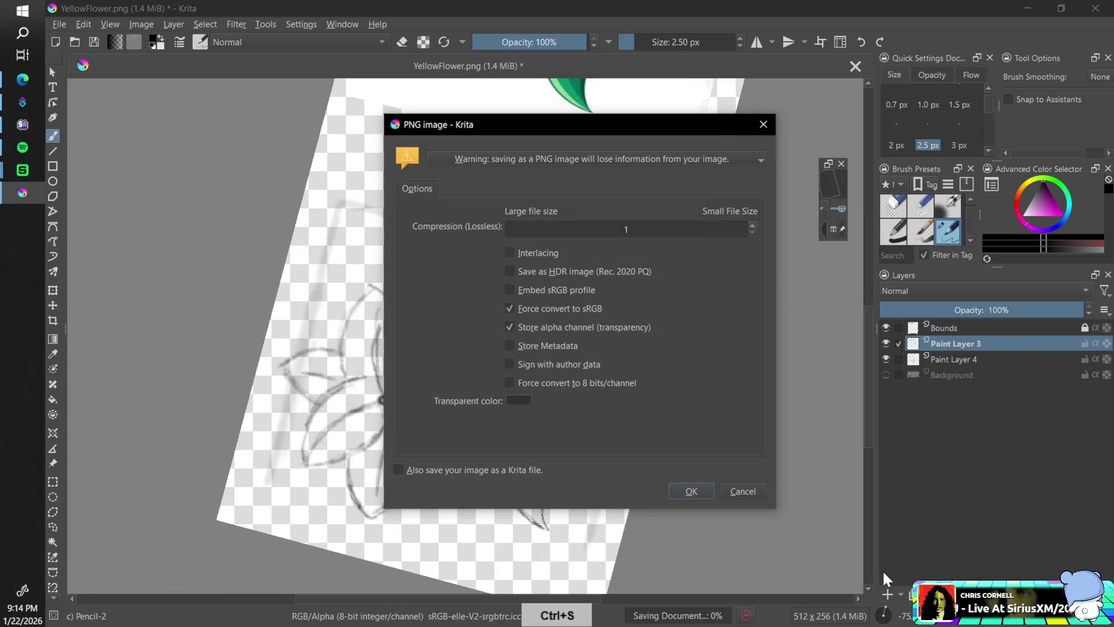
{"action": "left_click", "coordinate": [742, 491]}
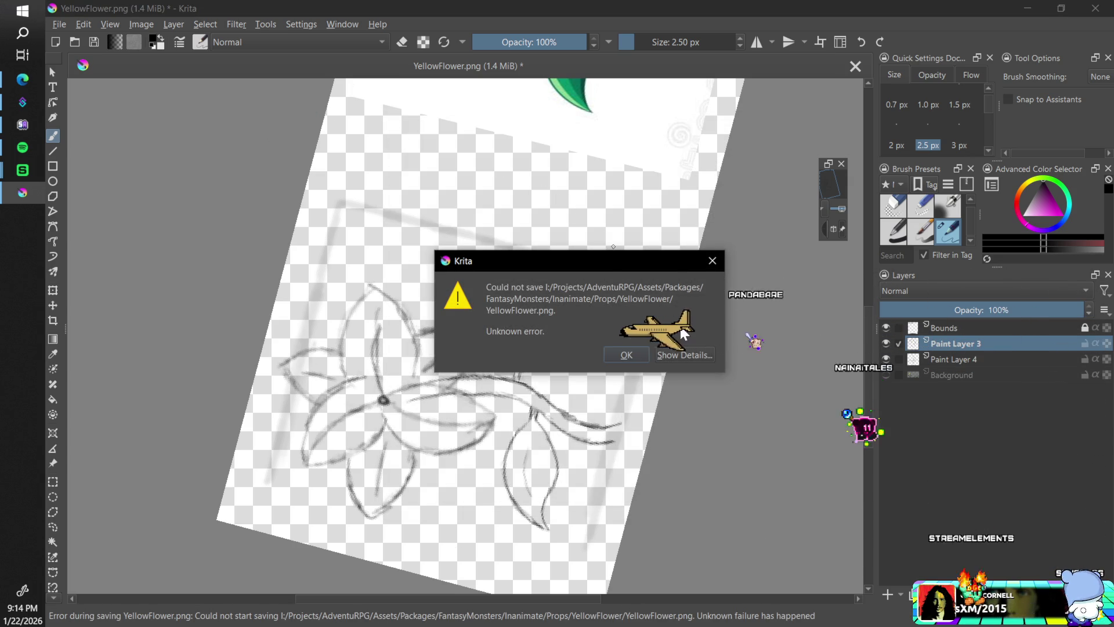
{"action": "key", "text": "Return"}
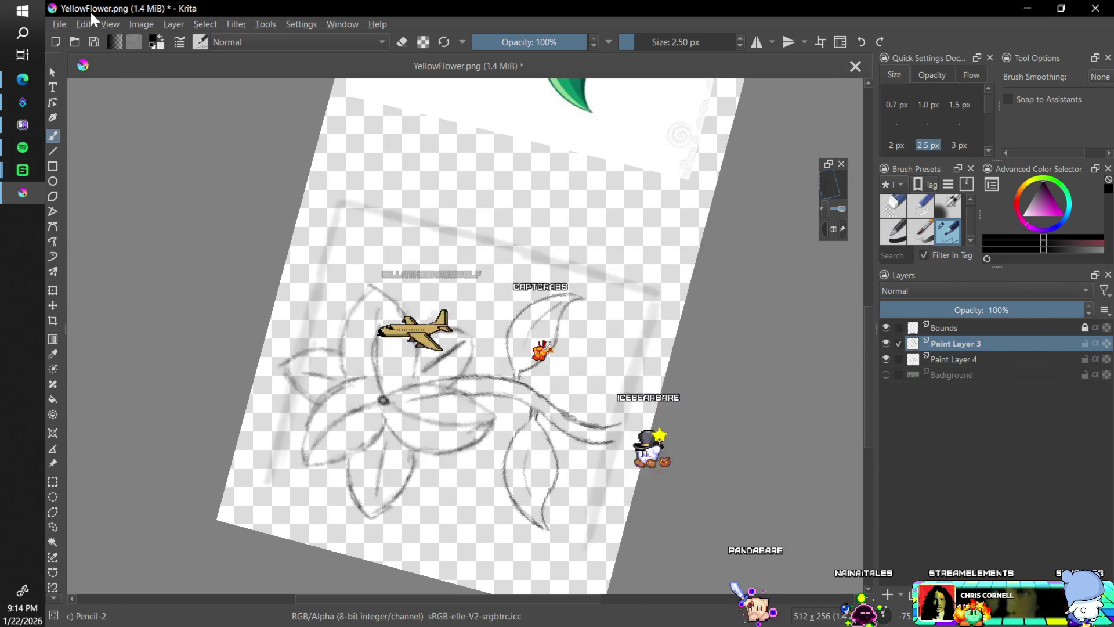
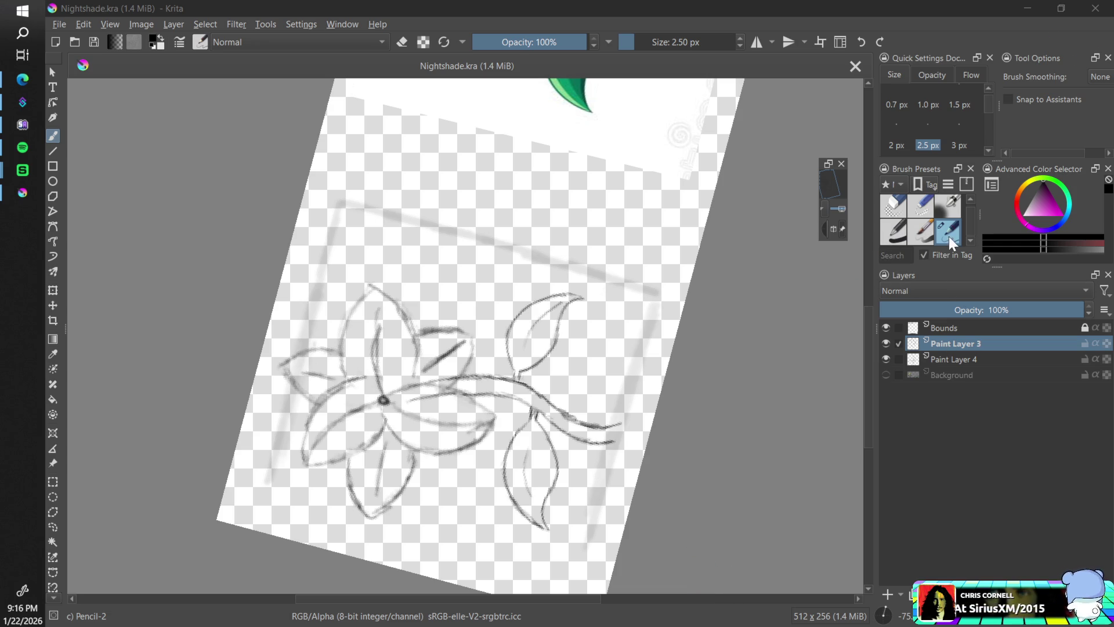
Erase part of the upper petal line and redraw a sharper pointed petal tip
{"action": "key", "text": "e"}
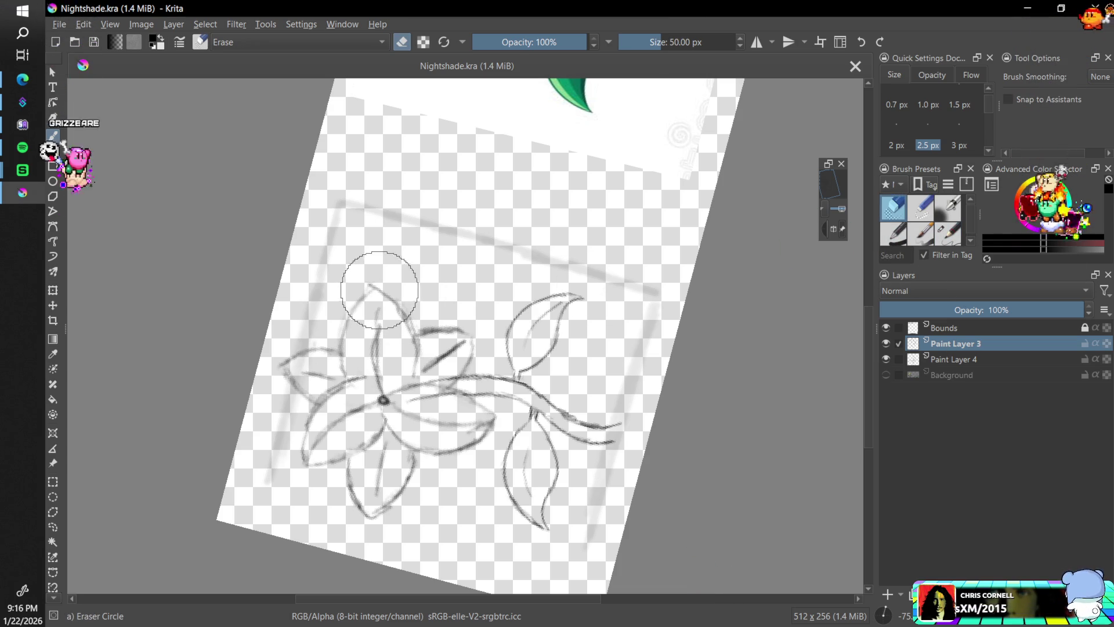
{"action": "left_click_drag", "start_coordinate": [379, 291], "coordinate": [451, 299]}
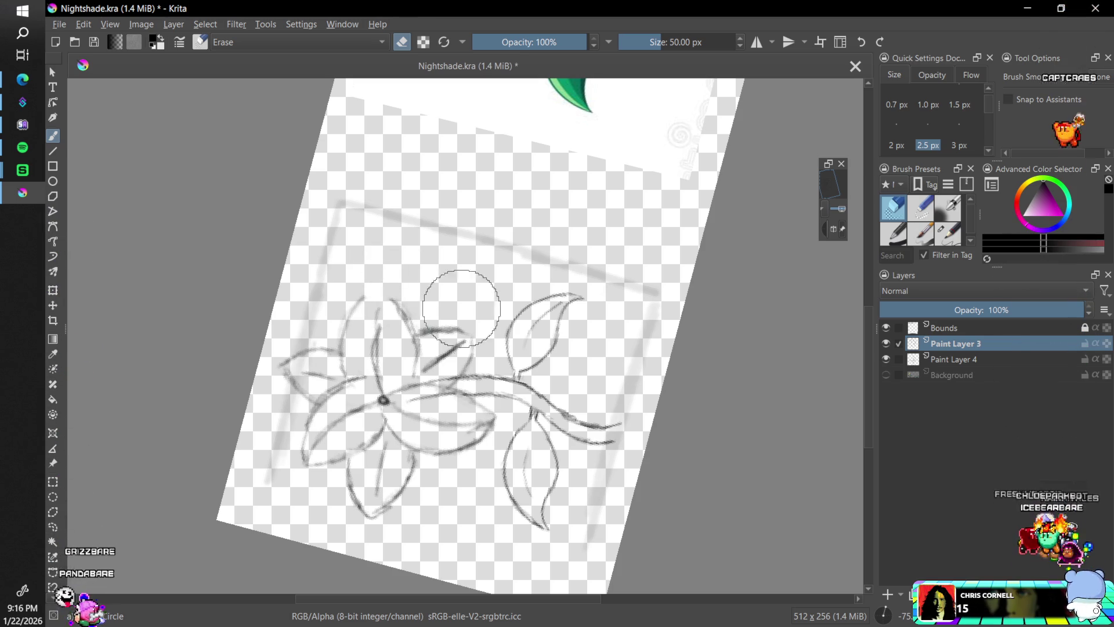
{"action": "left_click", "coordinate": [947, 232]}
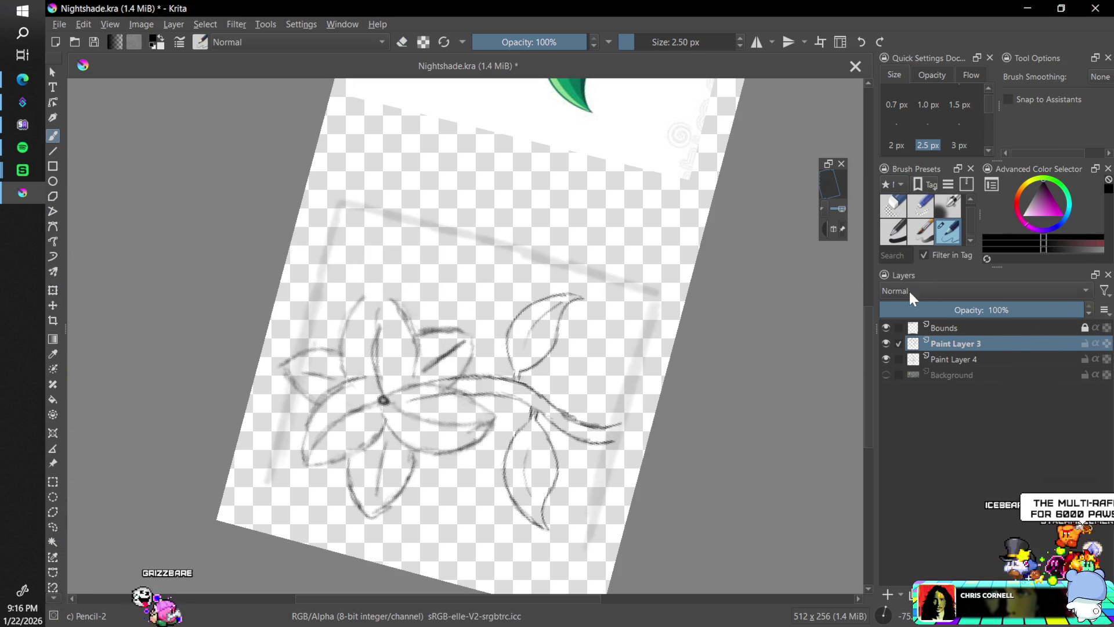
{"action": "scroll", "coordinate": [863, 311], "scroll_direction": "up", "scroll_amount": 5}
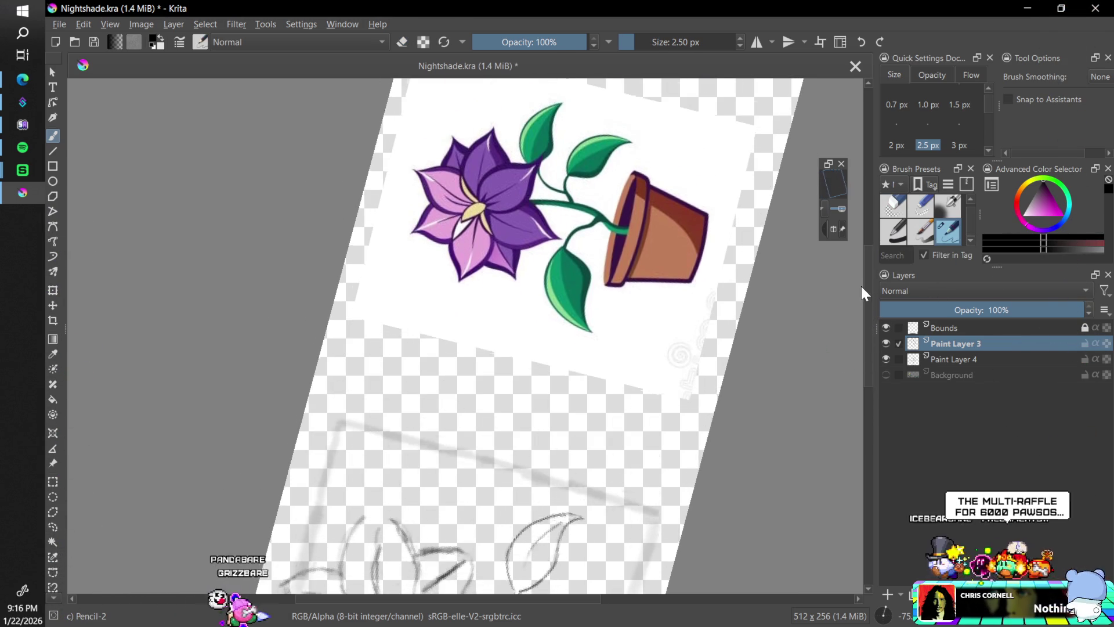
{"action": "scroll", "coordinate": [859, 325], "scroll_direction": "down", "scroll_amount": 5}
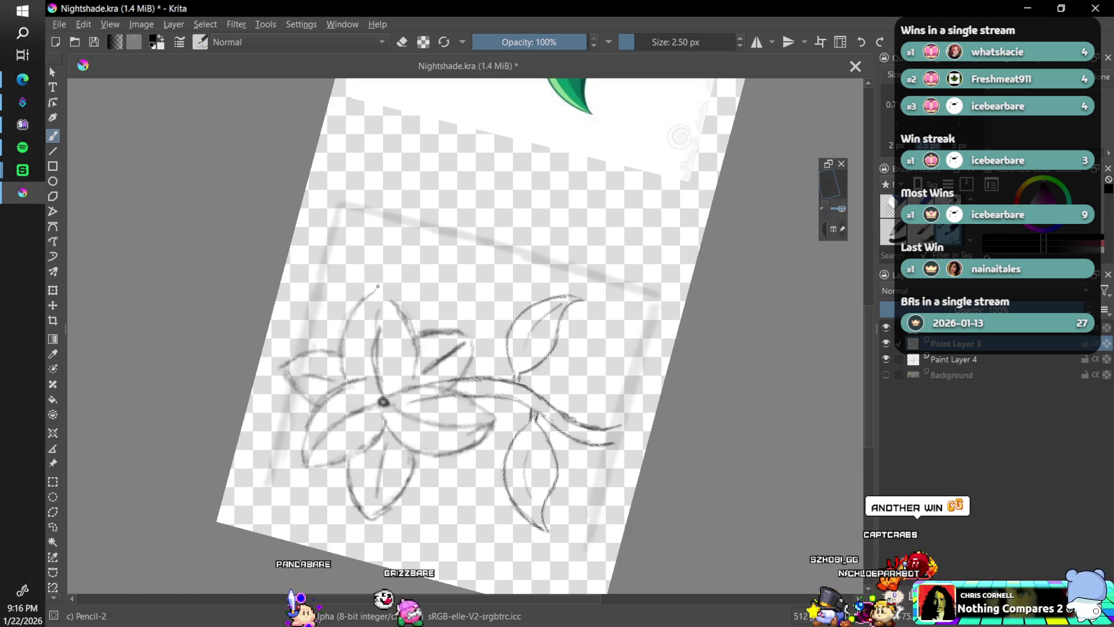
{"action": "left_click_drag", "start_coordinate": [376, 288], "coordinate": [387, 287]}
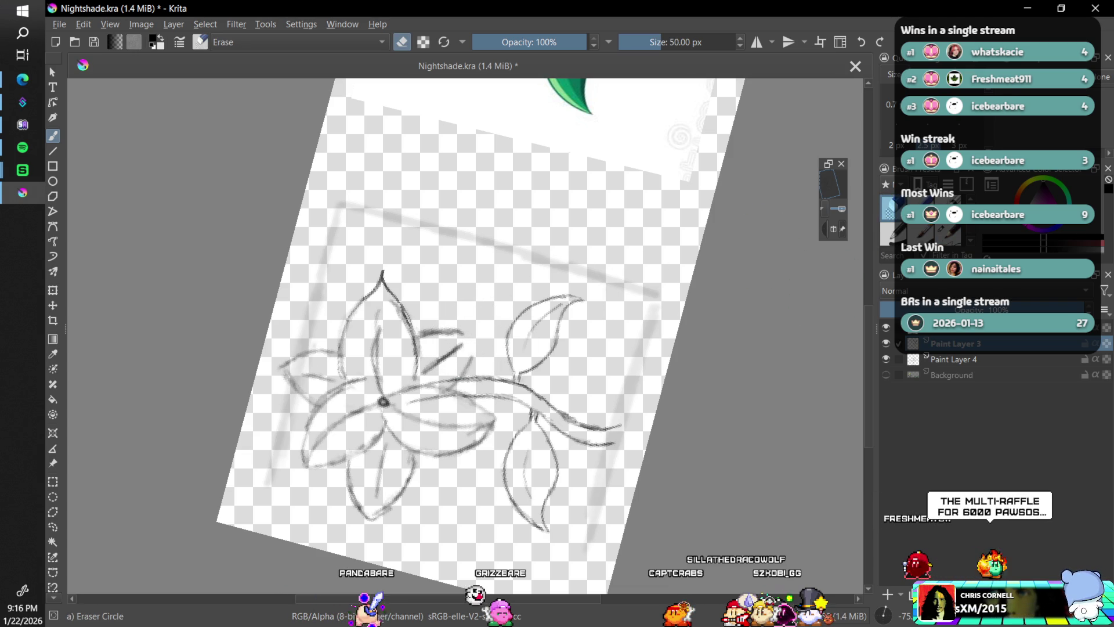
Alternate between Eraser Circle and Pencil-2 and extend the pencil stroke on the lower petal
{"action": "left_click", "coordinate": [947, 235]}
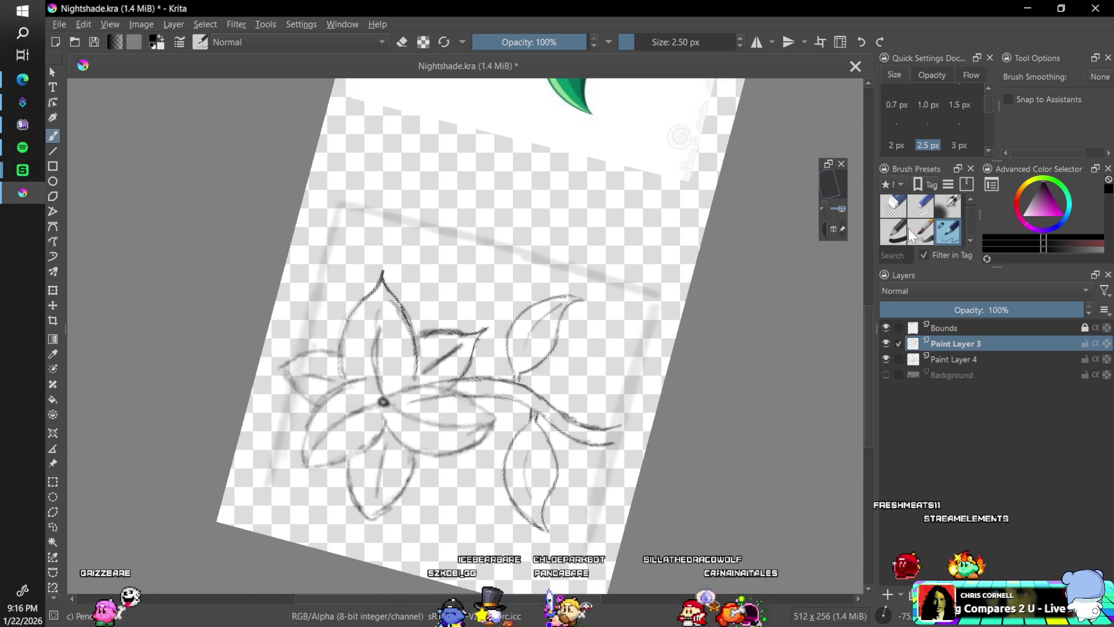
{"action": "left_click", "coordinate": [888, 214]}
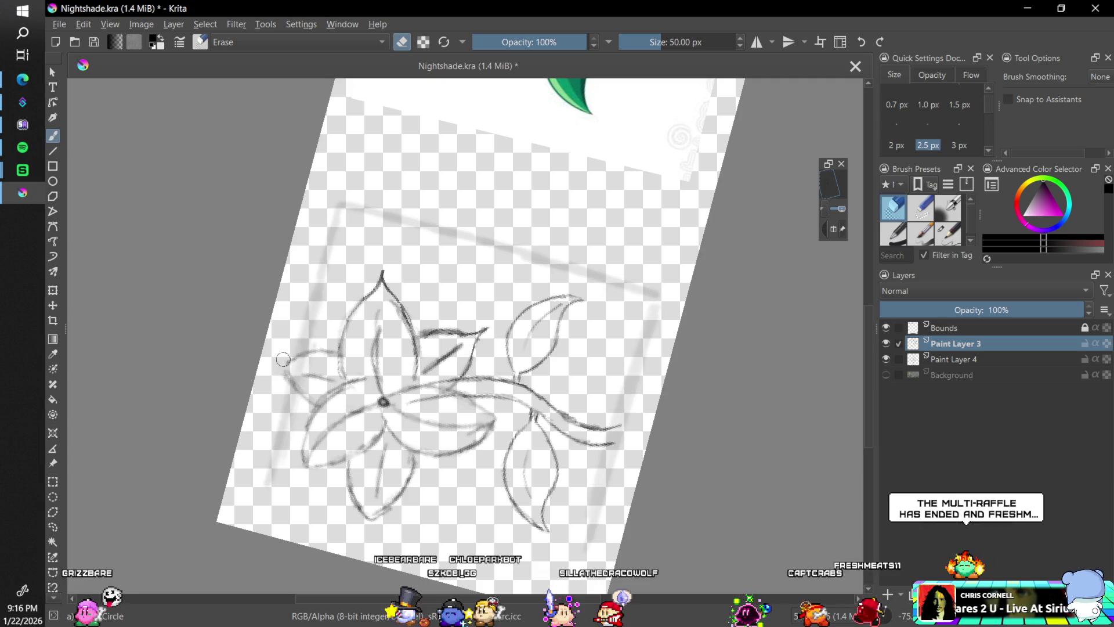
{"action": "left_click", "coordinate": [951, 239]}
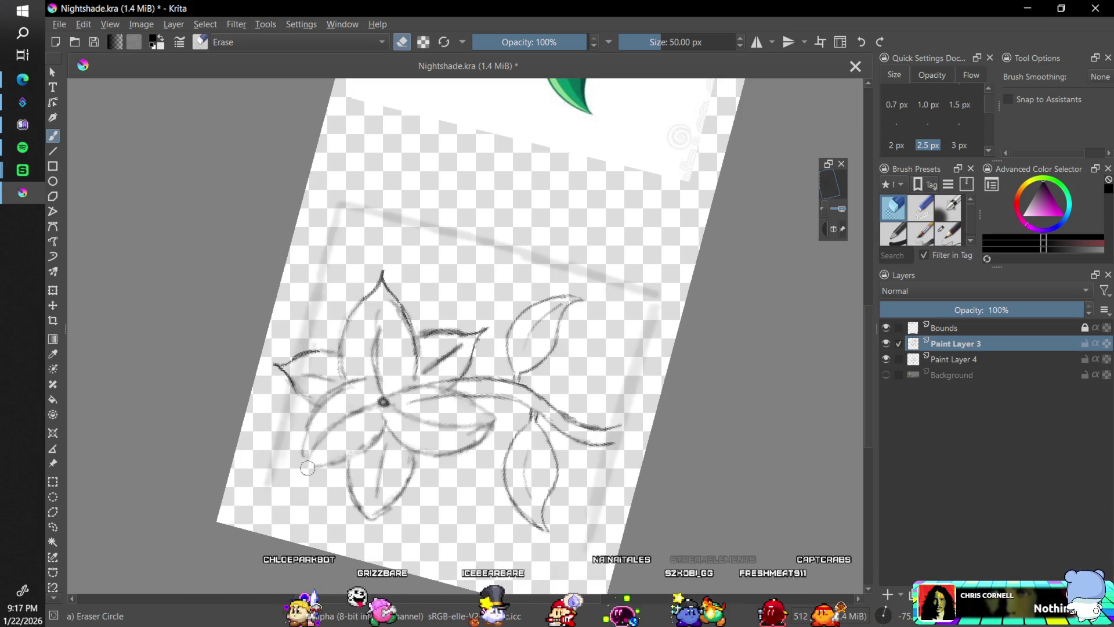
{"action": "key", "text": "slash"}
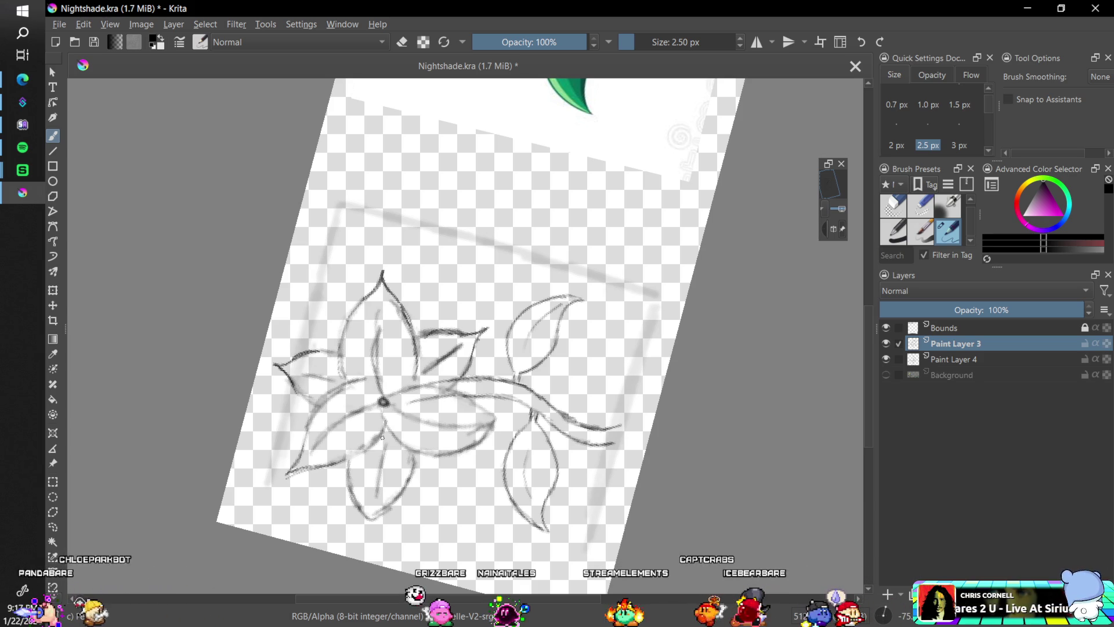
{"action": "left_click", "coordinate": [893, 205]}
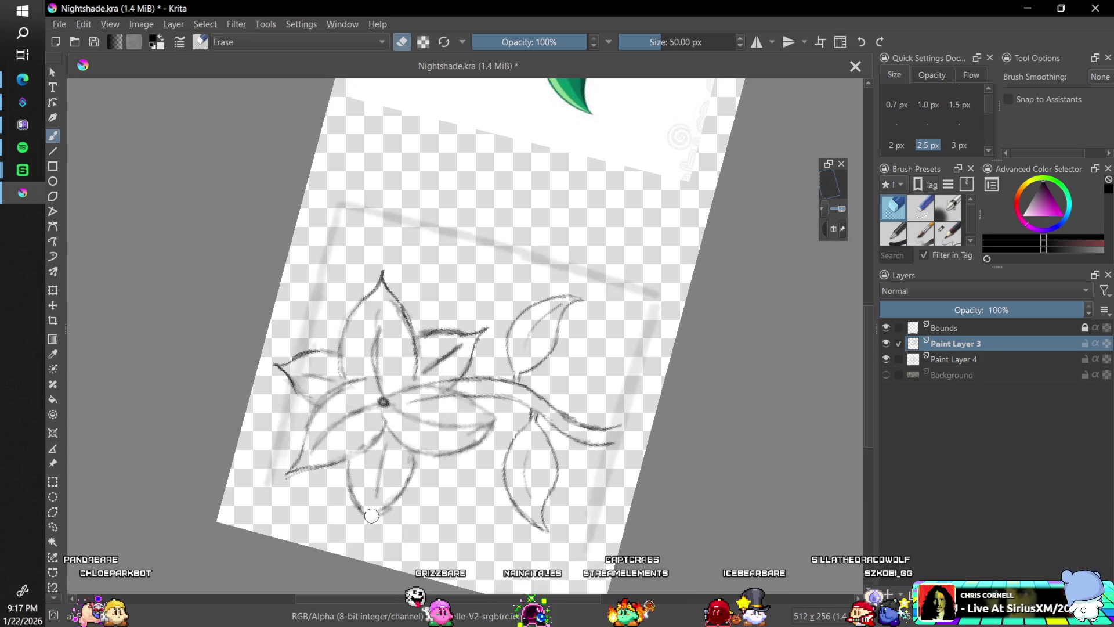
{"action": "left_click", "coordinate": [948, 232]}
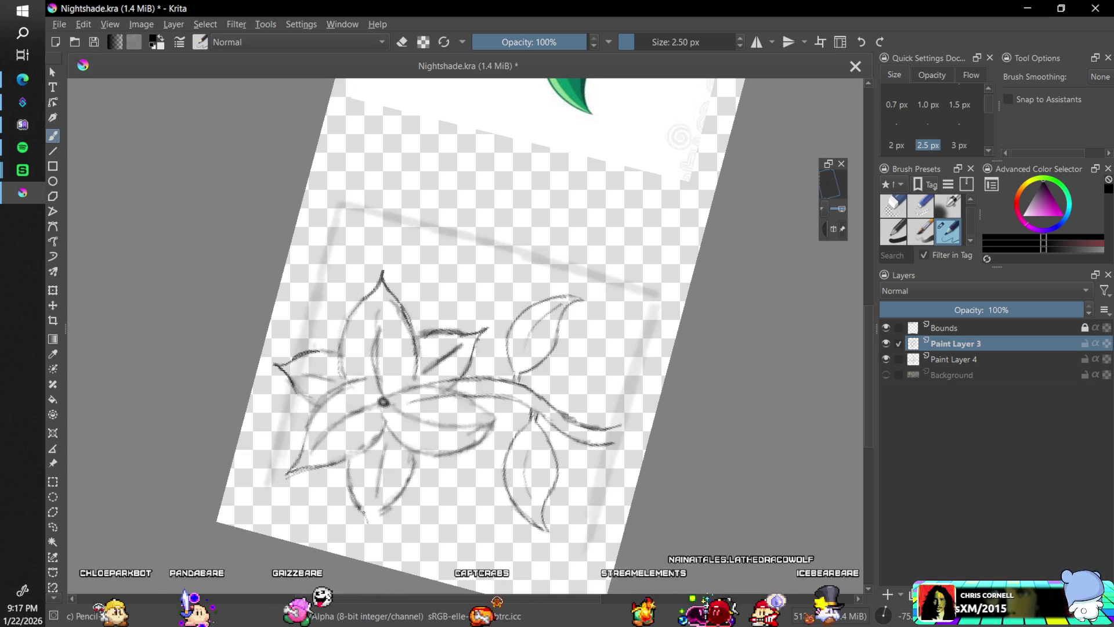
{"action": "left_click_drag", "start_coordinate": [361, 511], "coordinate": [369, 528]}
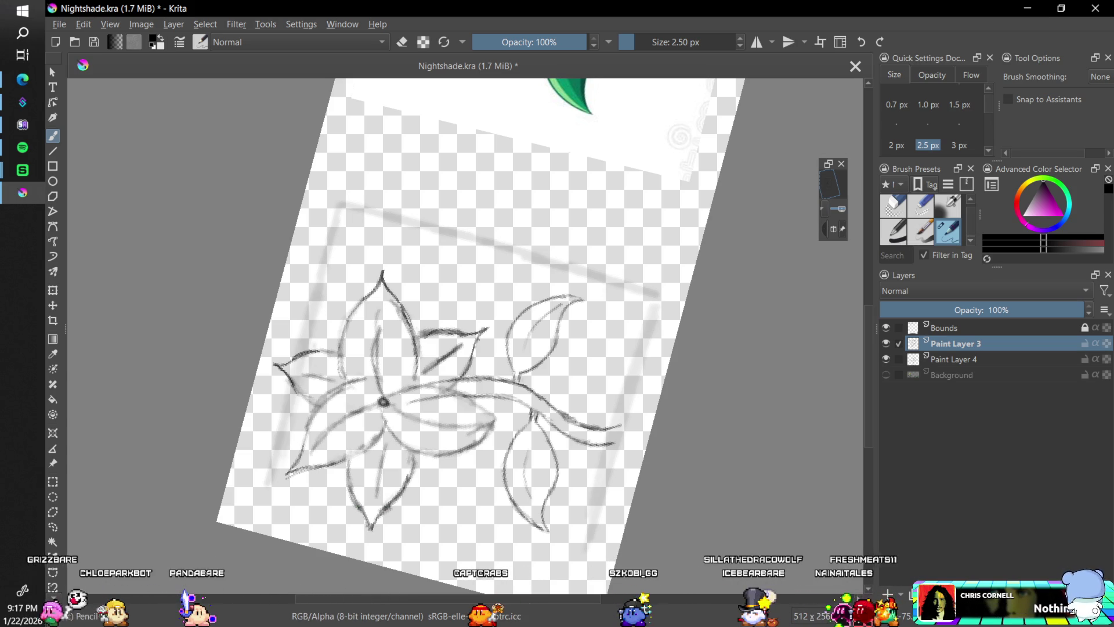
{"action": "left_click", "coordinate": [892, 217]}
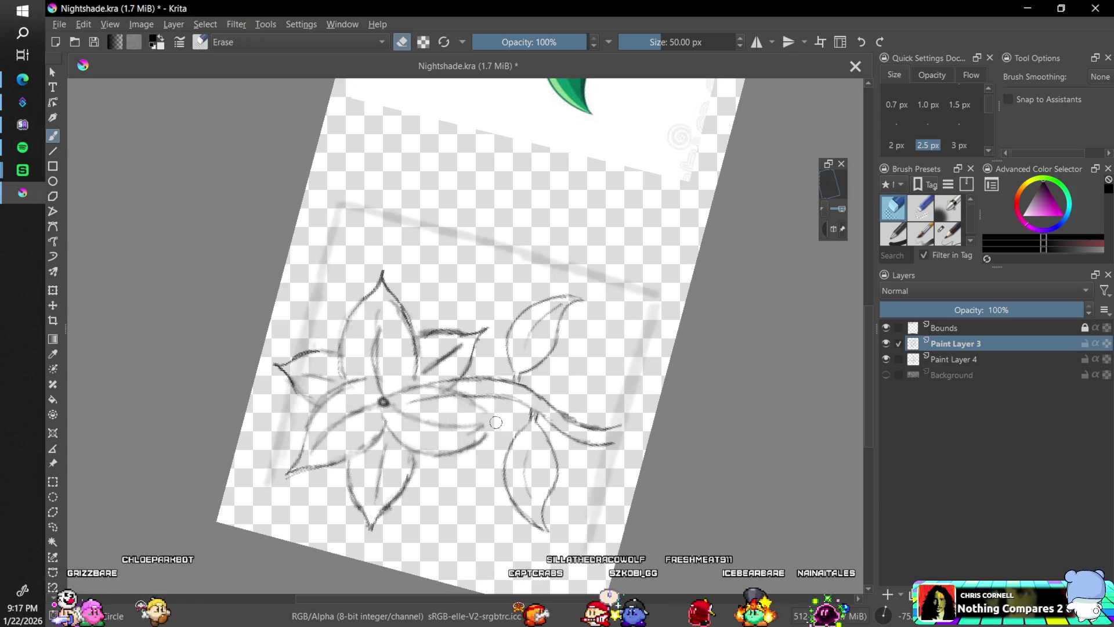
{"action": "left_click", "coordinate": [951, 235]}
{"action": "left_click", "coordinate": [886, 614]}
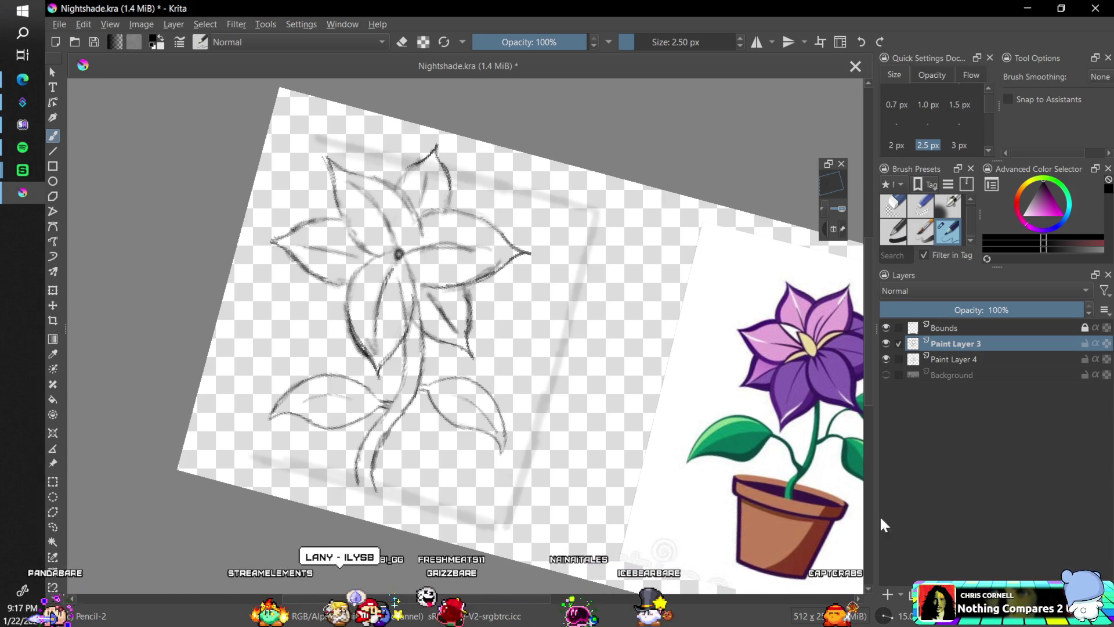
Rotate the canvas to -30°, -45° and 90° to inspect the sketch, then reset it upright
{"action": "left_click", "coordinate": [892, 620]}
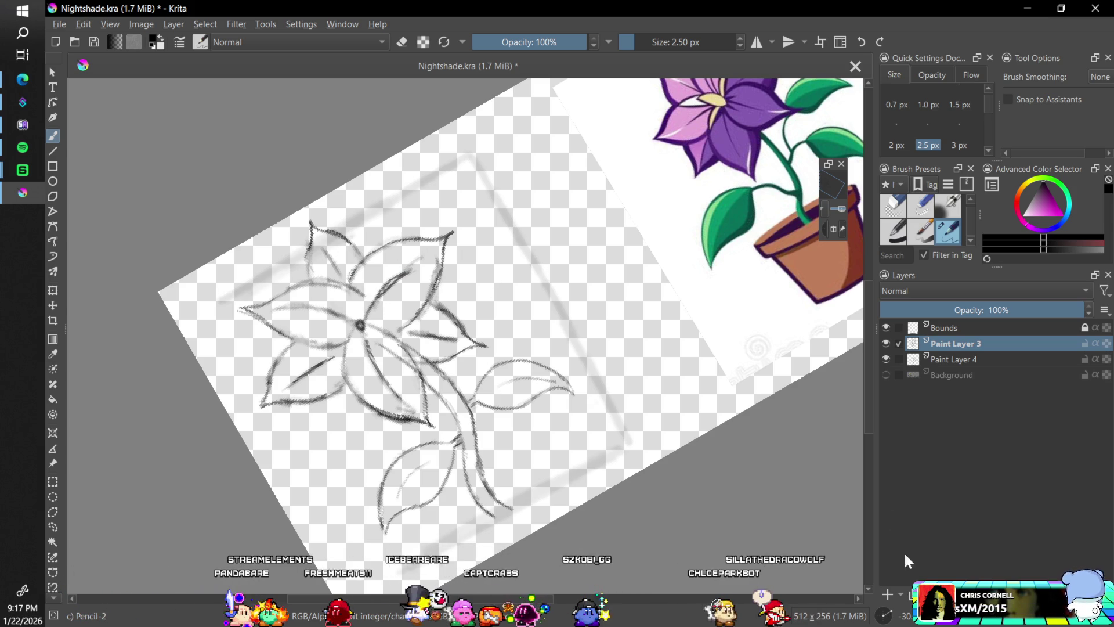
{"action": "scroll", "coordinate": [892, 619], "scroll_direction": "down", "scroll_amount": 1}
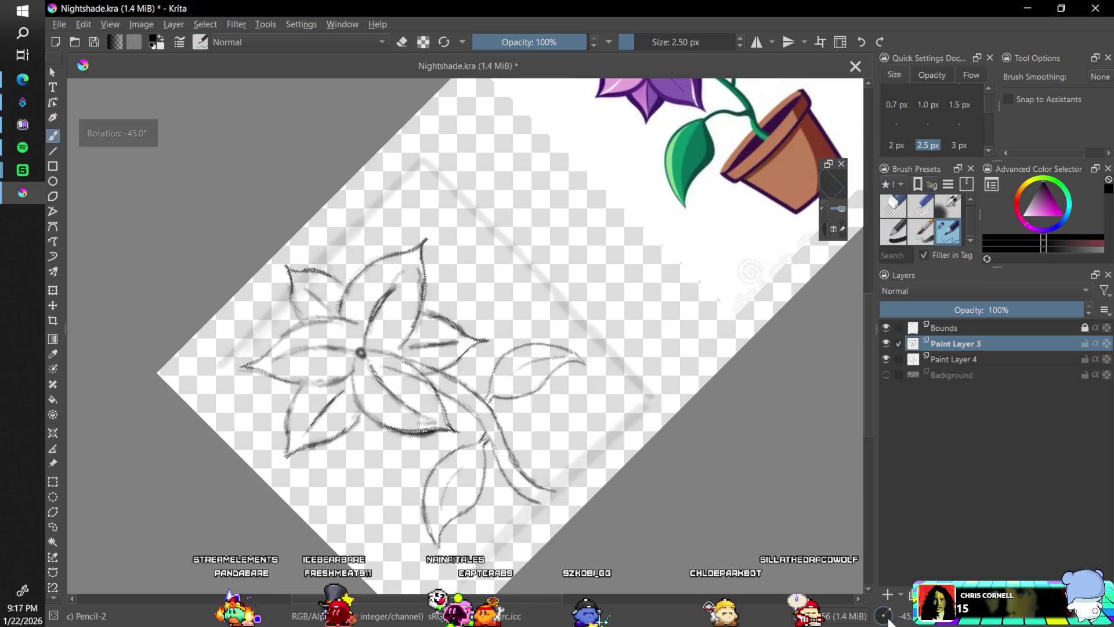
{"action": "left_click", "coordinate": [883, 622]}
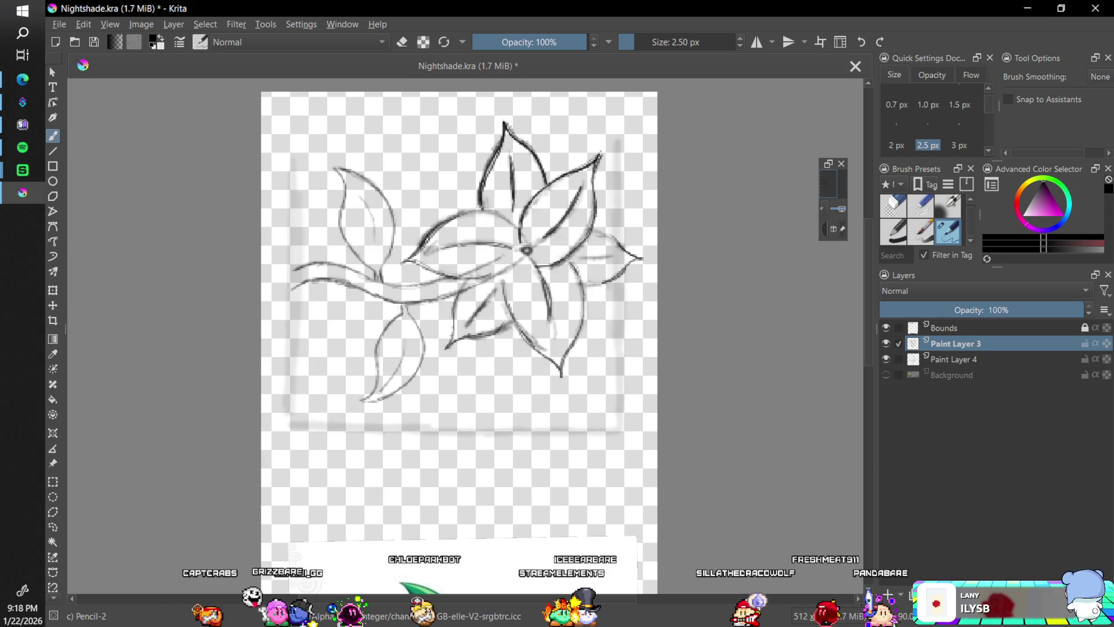
{"action": "key", "text": "ctrl+z"}
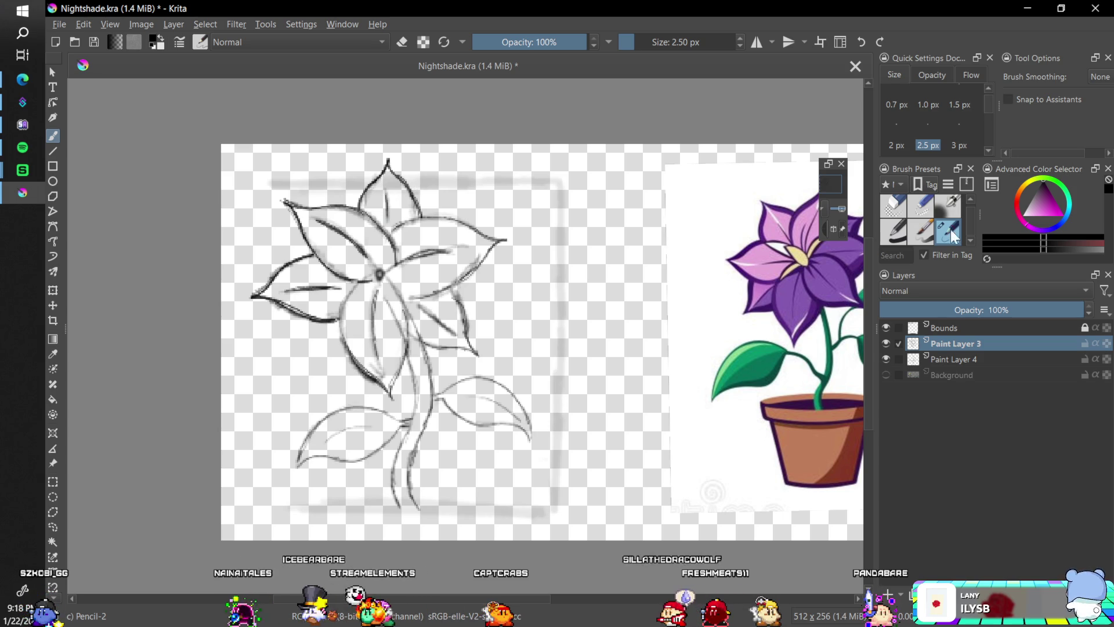
Erase stray strokes along the upper petal line and the top petal tip
{"action": "left_click", "coordinate": [895, 208]}
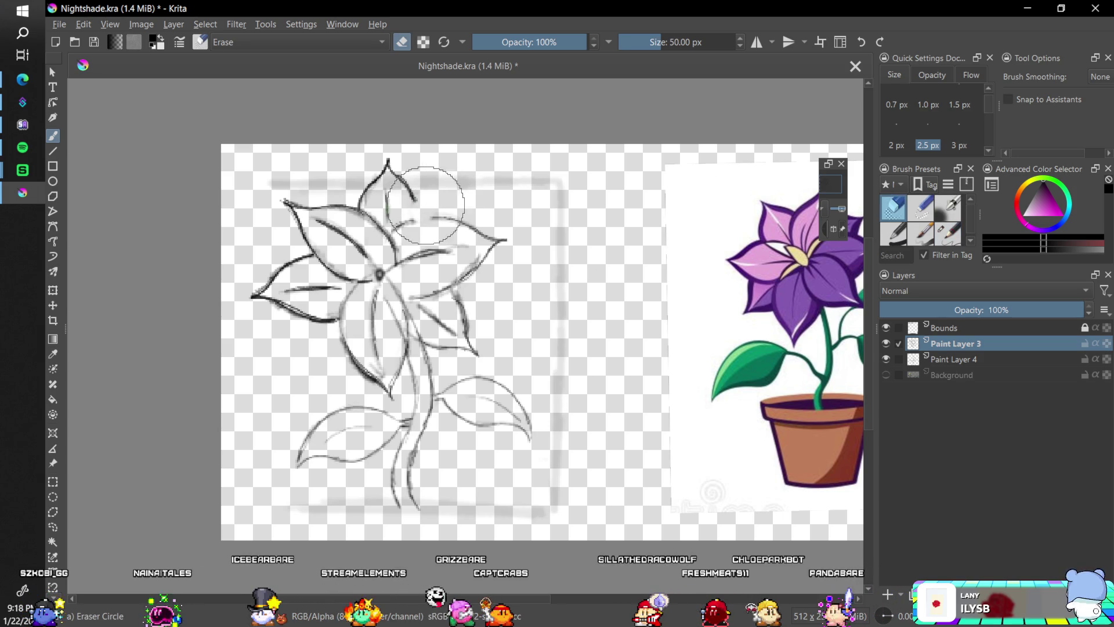
{"action": "key", "text": "ctrl+z"}
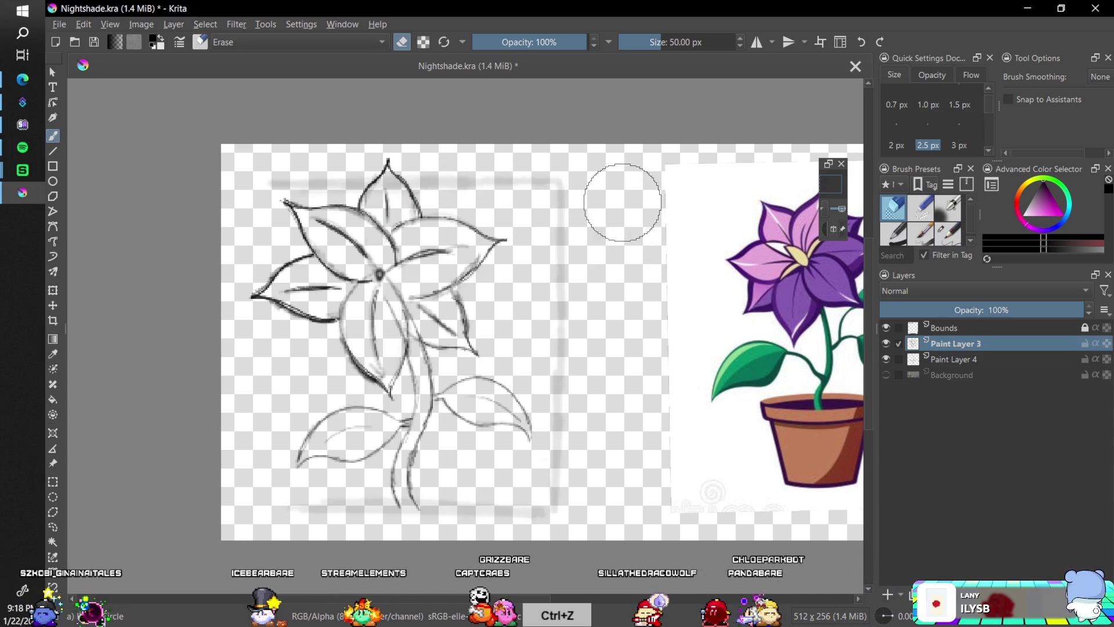
{"action": "left_click_drag", "start_coordinate": [406, 181], "coordinate": [414, 182]}
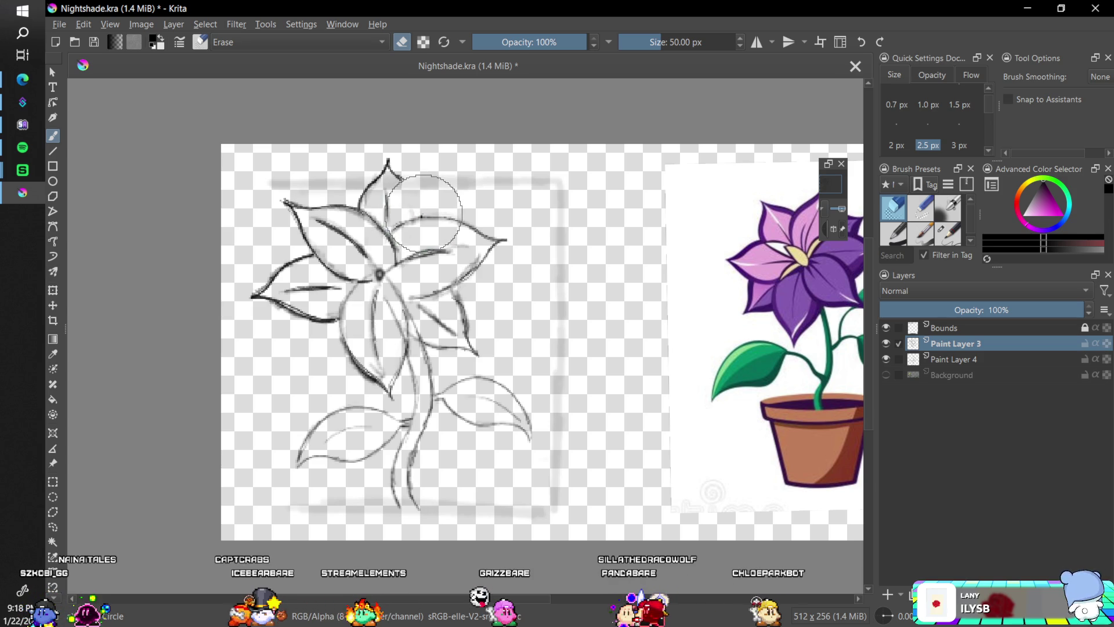
{"action": "mouse_move", "coordinate": [385, 170]}
{"action": "left_mouse_down"}
{"action": "mouse_move", "coordinate": [385, 157]}
{"action": "mouse_move", "coordinate": [372, 184]}
{"action": "left_mouse_up"}
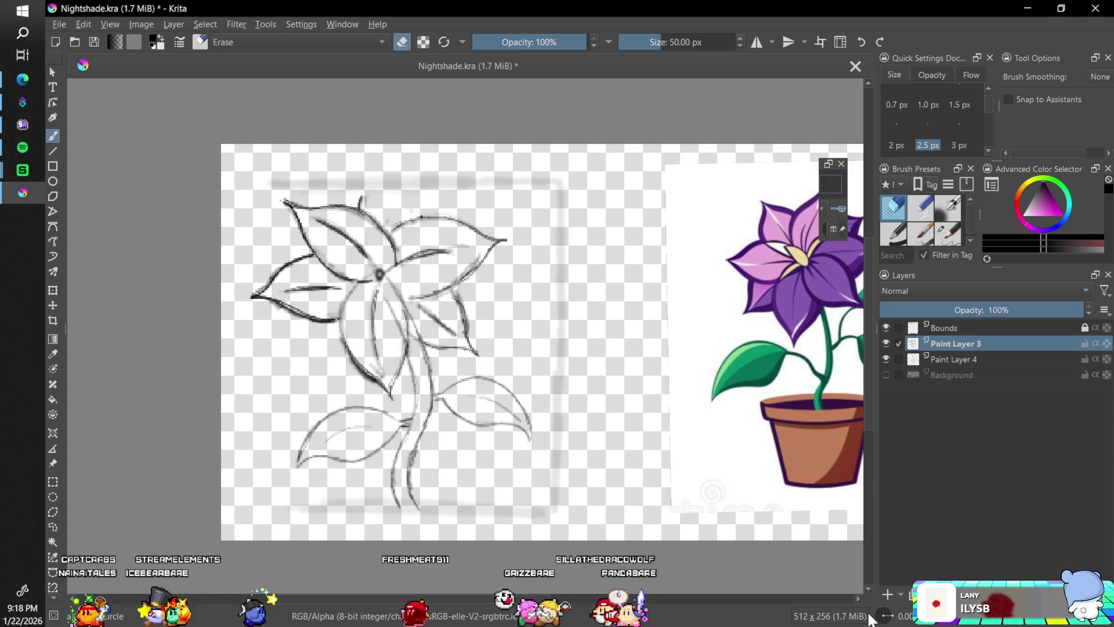
{"action": "key", "text": "ctrl+]"}
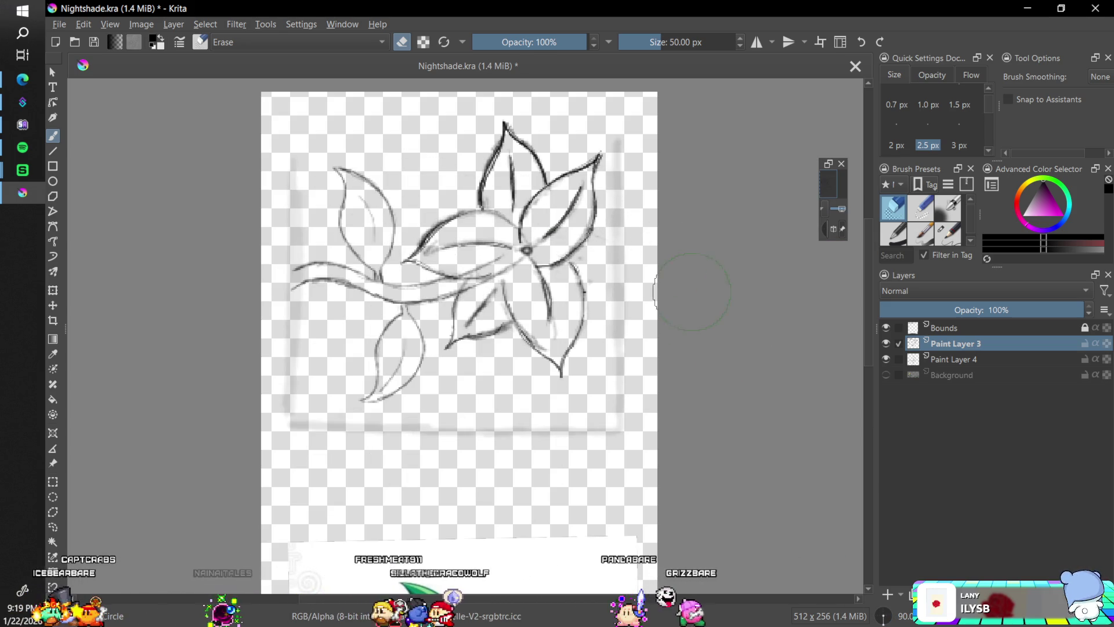
{"action": "key", "text": "ctrl+["}
{"action": "key", "text": "ctrl+["}
{"action": "key", "text": "ctrl+["}
{"action": "key", "text": "ctrl+["}
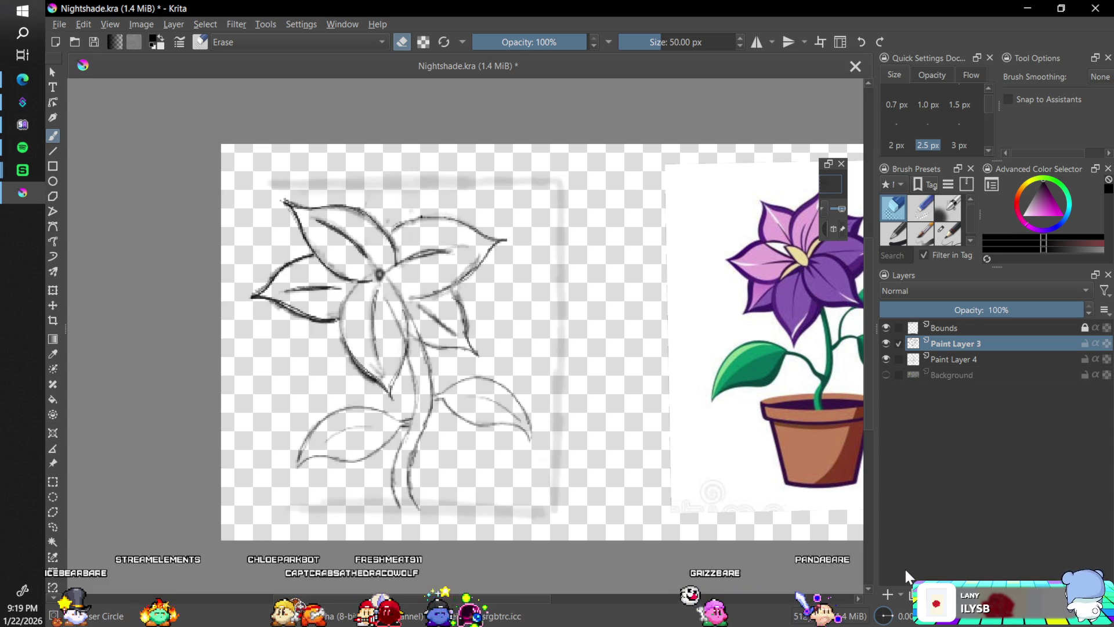
Draw three new curved petal-edge strokes with Pencil-2 and erase stray marks near the upper petals
{"action": "left_click", "coordinate": [956, 241]}
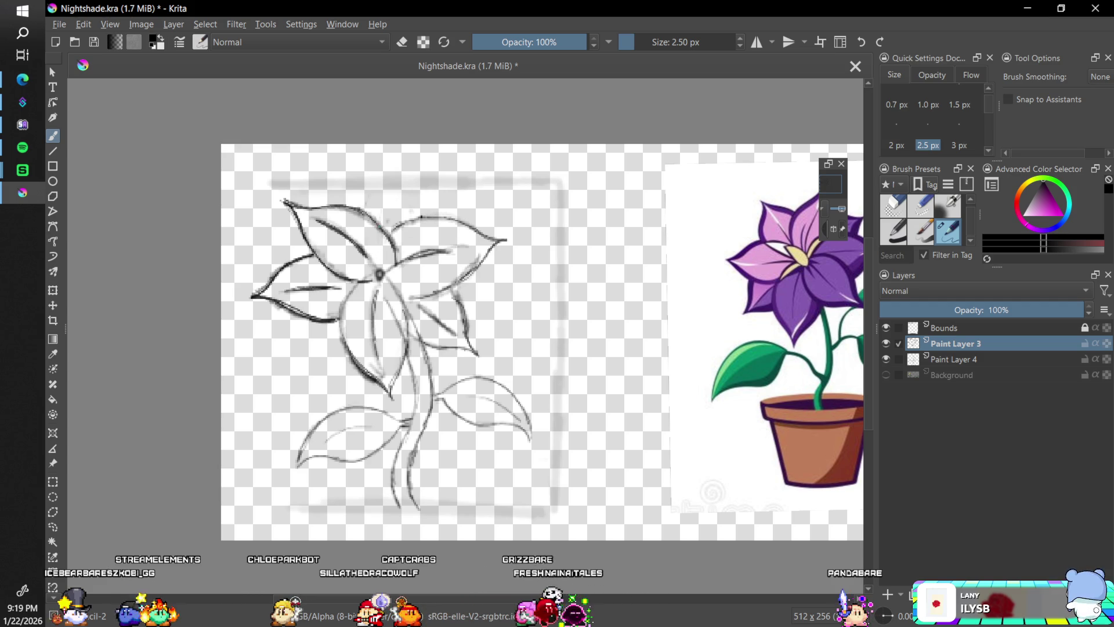
{"action": "left_click_drag", "start_coordinate": [380, 223], "coordinate": [392, 174]}
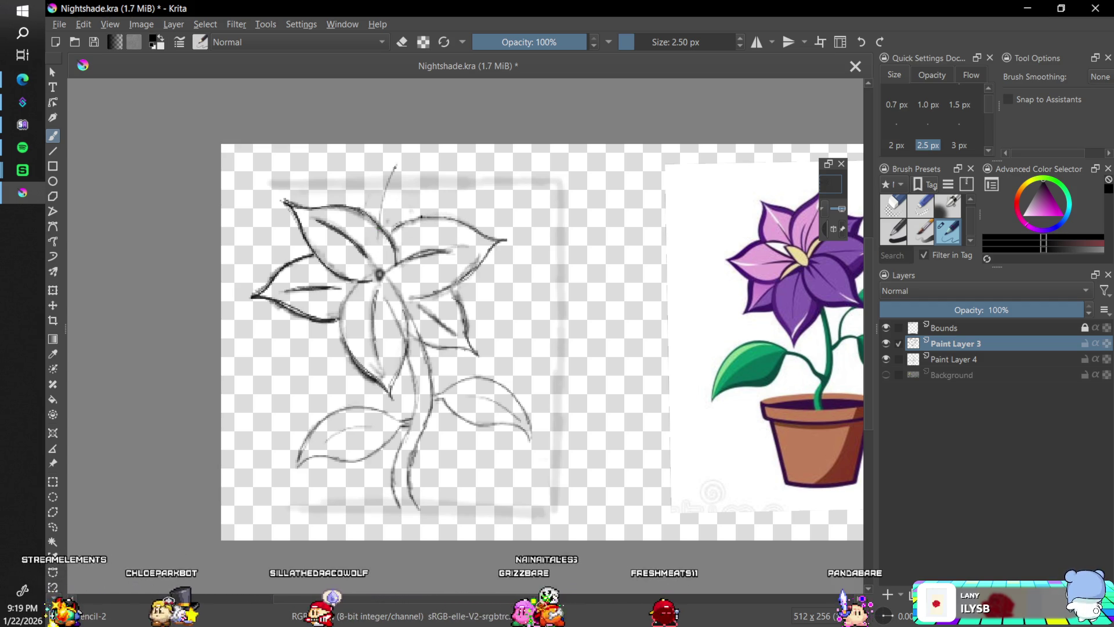
{"action": "left_click_drag", "start_coordinate": [397, 163], "coordinate": [353, 233]}
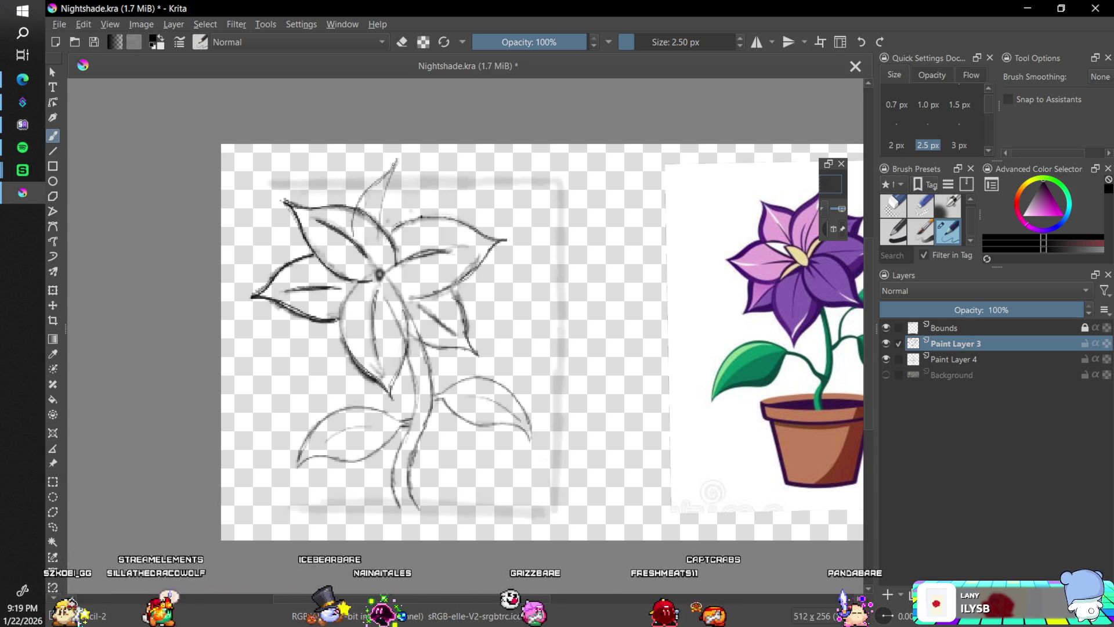
{"action": "left_click_drag", "start_coordinate": [398, 157], "coordinate": [413, 207]}
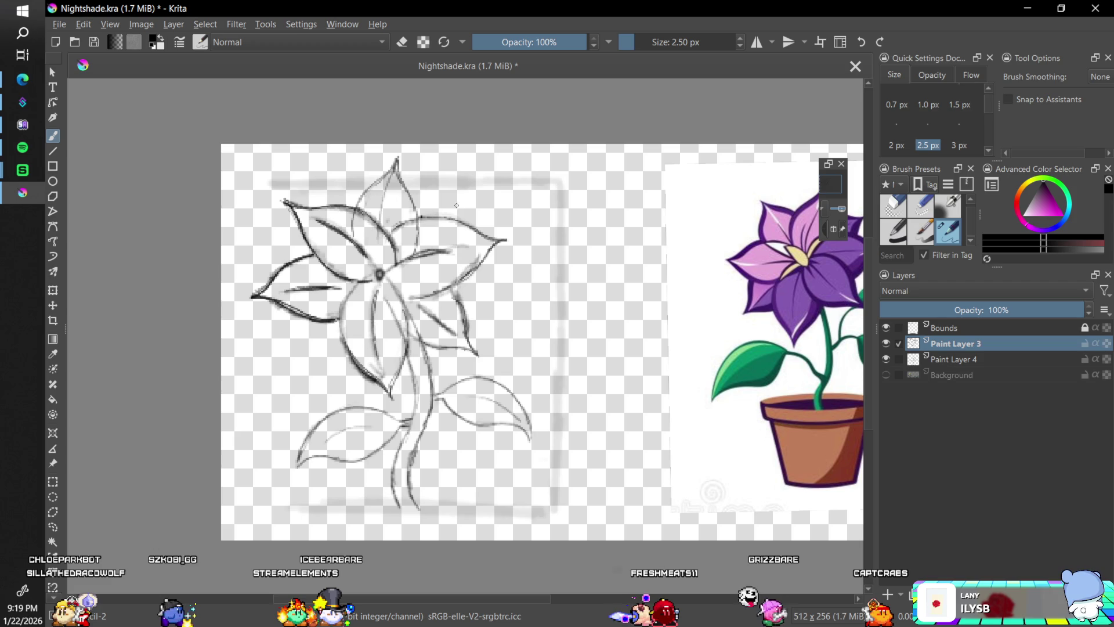
{"action": "left_click", "coordinate": [885, 204]}
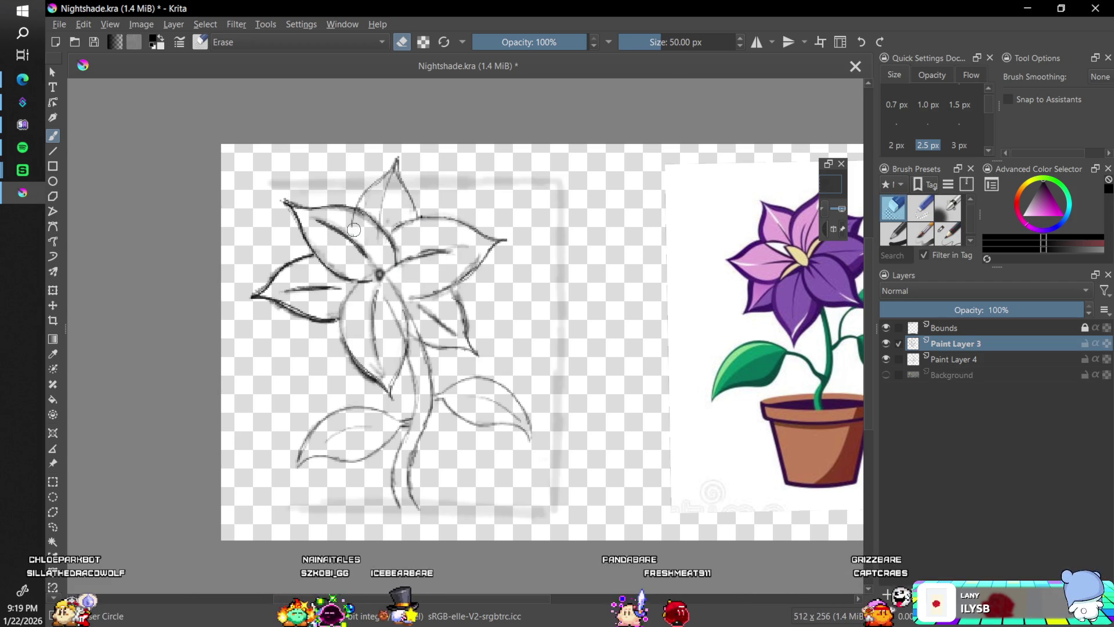
{"action": "left_click_drag", "start_coordinate": [352, 218], "coordinate": [383, 230]}
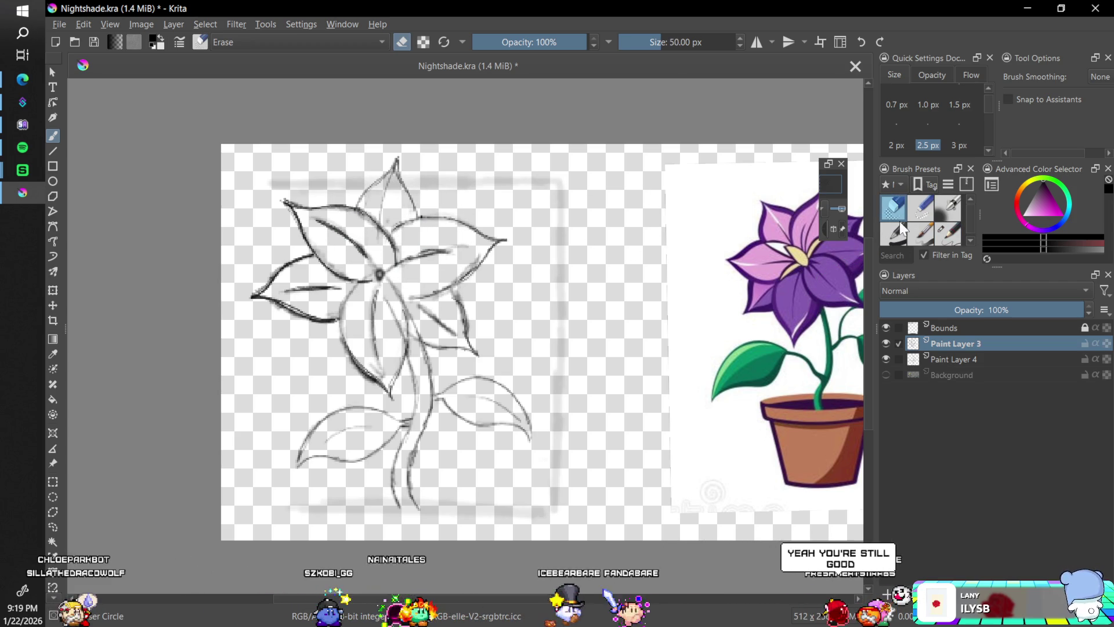
{"action": "left_click", "coordinate": [948, 233]}
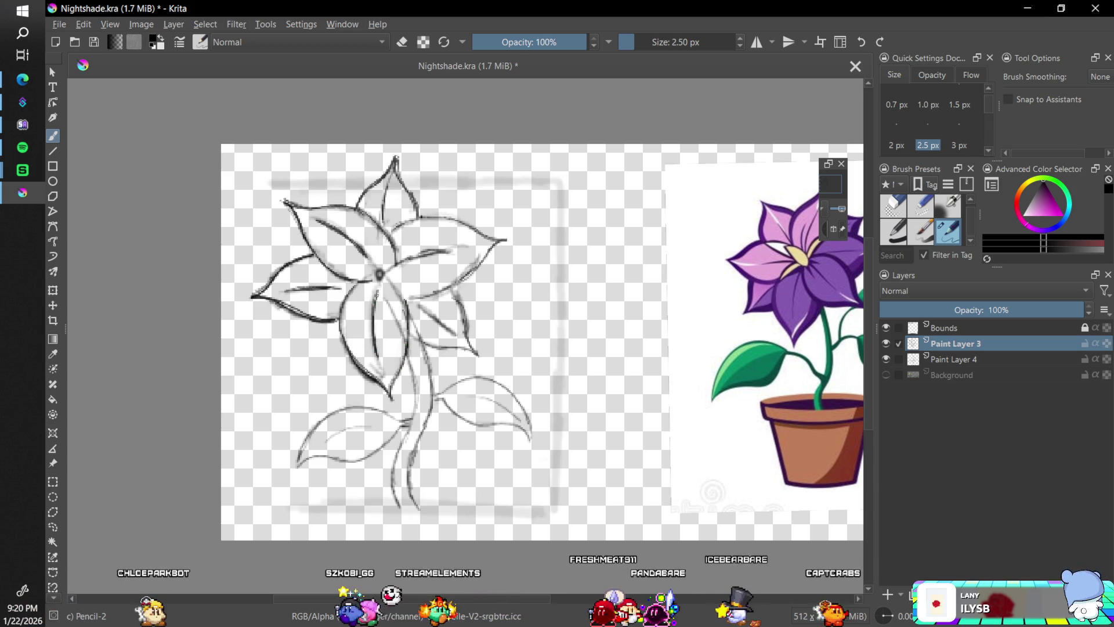
With the view rotated to 30°, darken a petal edge with a short stroke, then select Paint Layer 4
{"action": "key", "text": "ctrl+bracketleft"}
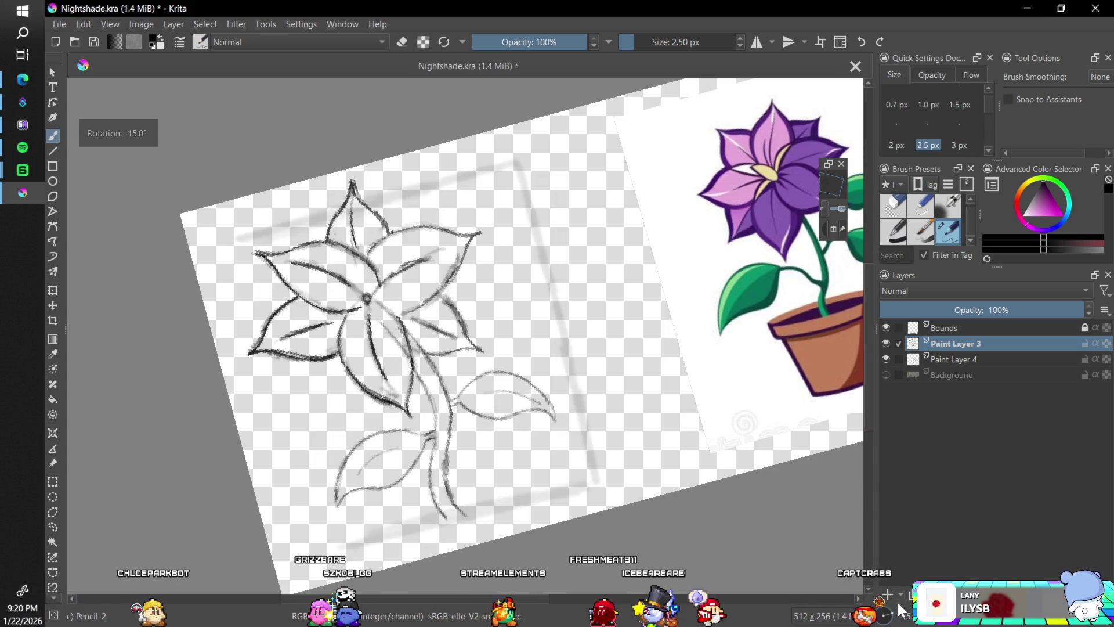
{"action": "key", "text": "ctrl+bracketleft"}
{"action": "key", "text": "ctrl+bracketleft"}
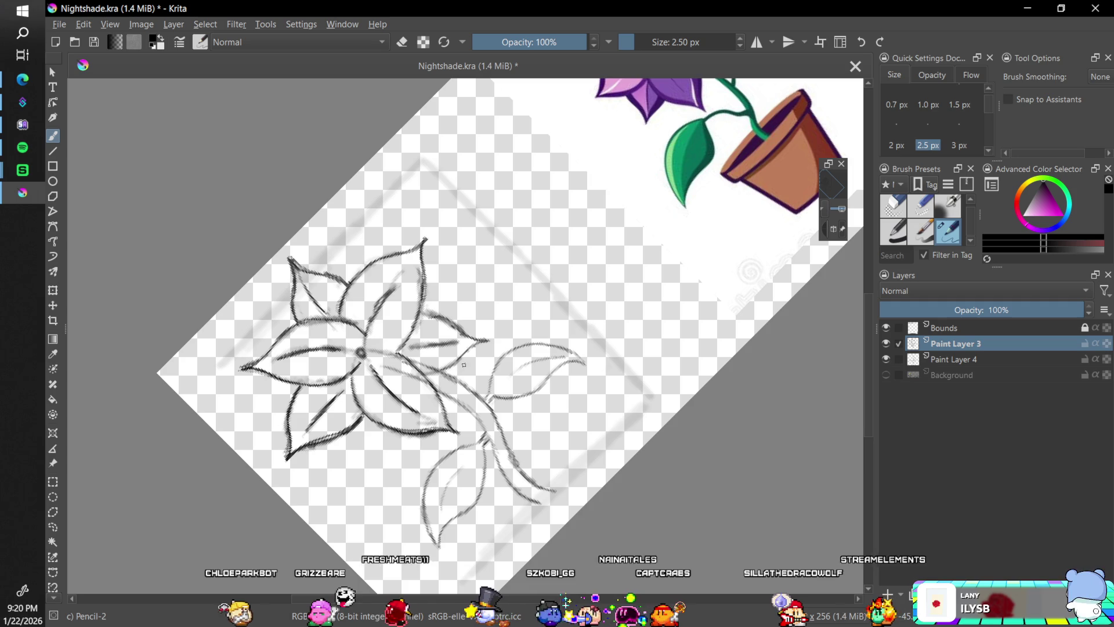
{"action": "key", "text": "ctrl+bracketright"}
{"action": "key", "text": "ctrl+bracketright"}
{"action": "key", "text": "ctrl+bracketright"}
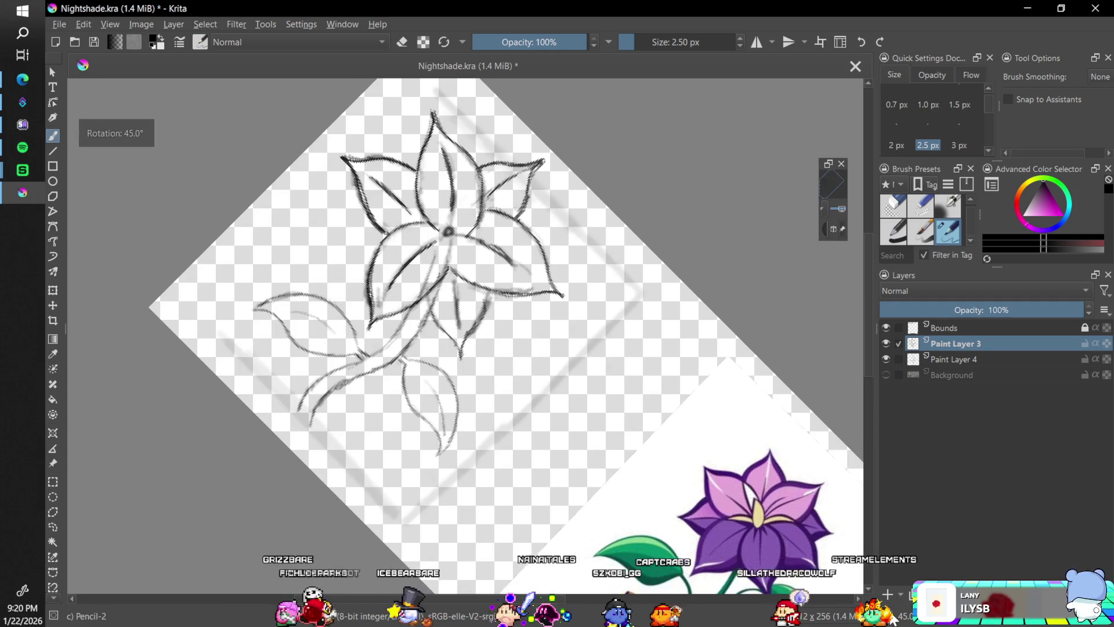
{"action": "key", "text": "ctrl+bracketleft"}
{"action": "key", "text": "ctrl+bracketleft"}
{"action": "key", "text": "ctrl+bracketleft"}
{"action": "key", "text": "ctrl+bracketright"}
{"action": "key", "text": "ctrl+bracketright"}
{"action": "key", "text": "ctrl+bracketright"}
{"action": "key", "text": "ctrl+bracketleft"}
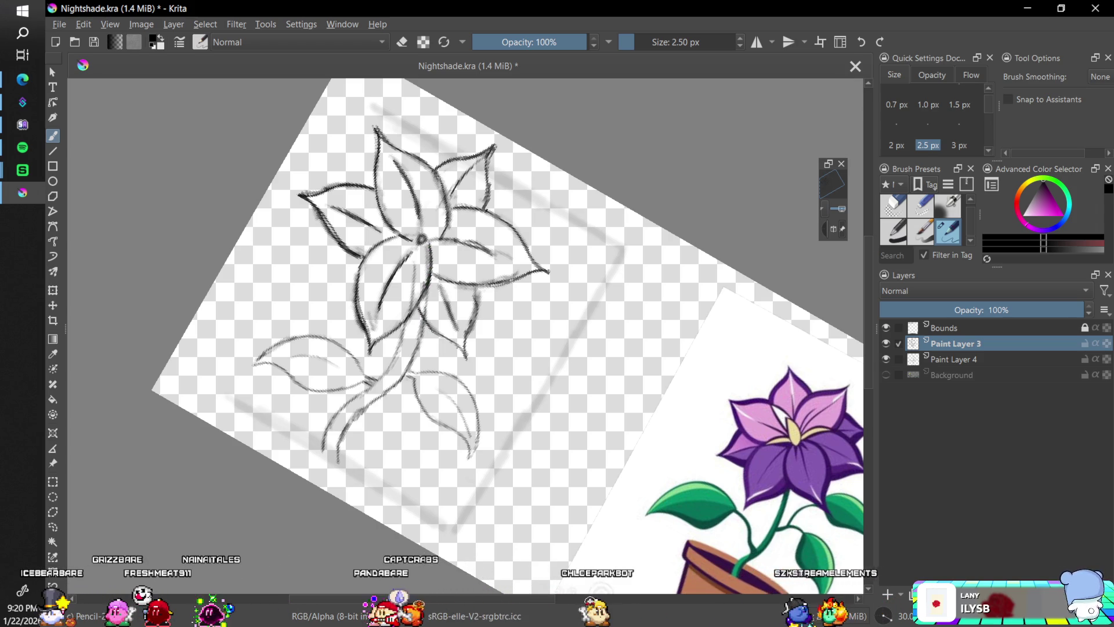
{"action": "left_click_drag", "start_coordinate": [471, 314], "coordinate": [466, 358]}
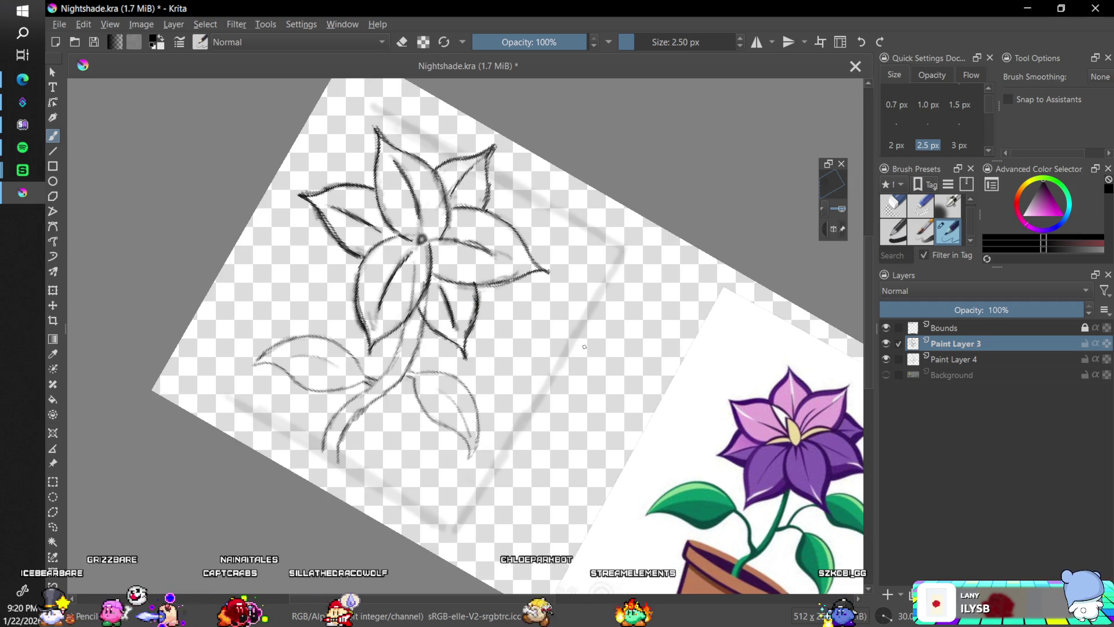
{"action": "left_click", "coordinate": [952, 356]}
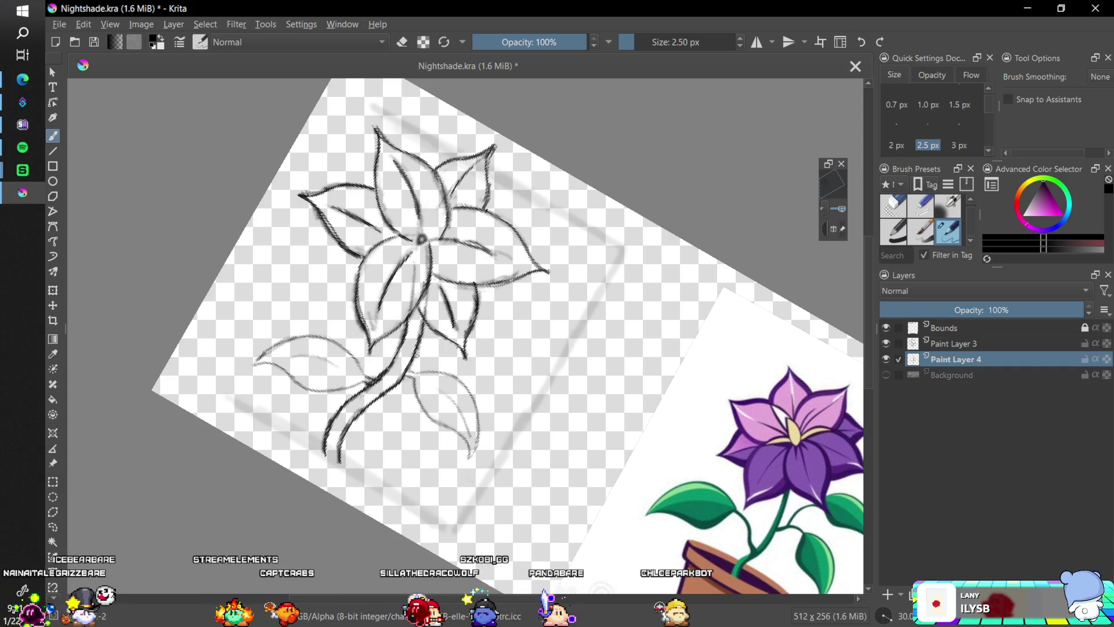
Rotate the view to 120° and add a short pencil stroke near the leaf stem
{"action": "left_click", "coordinate": [883, 615]}
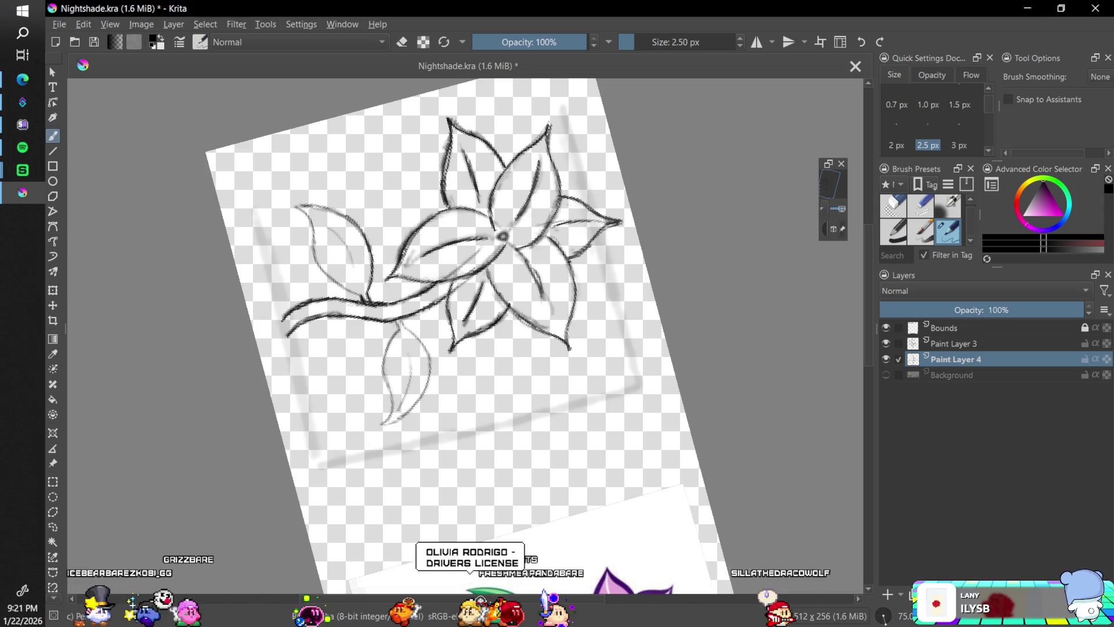
{"action": "left_click_drag", "start_coordinate": [897, 624], "coordinate": [881, 622]}
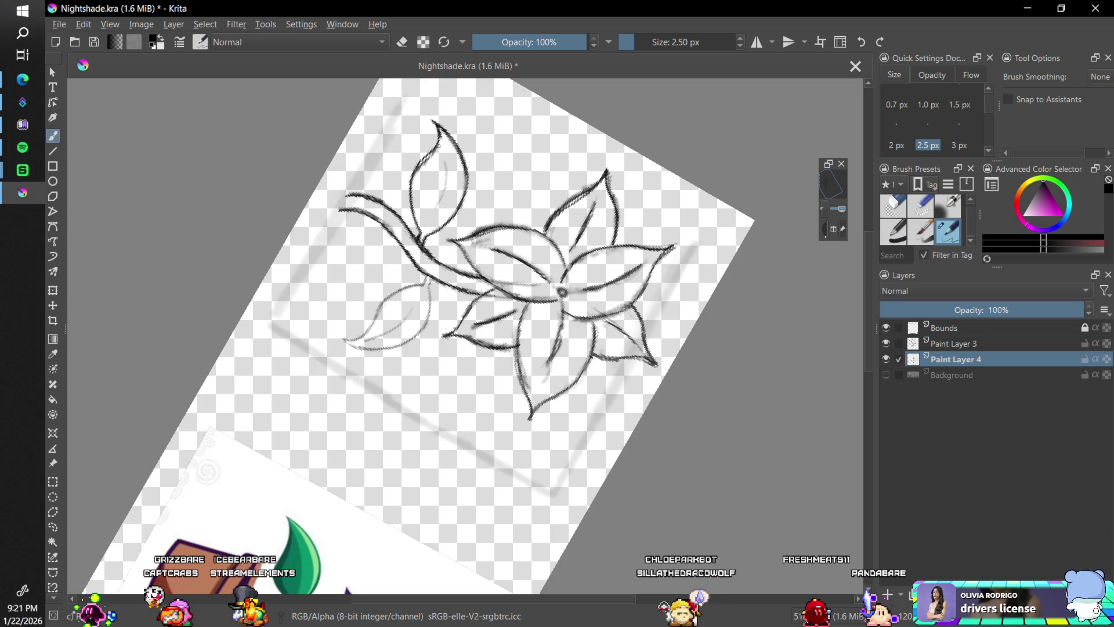
{"action": "key", "text": "ctrl+z"}
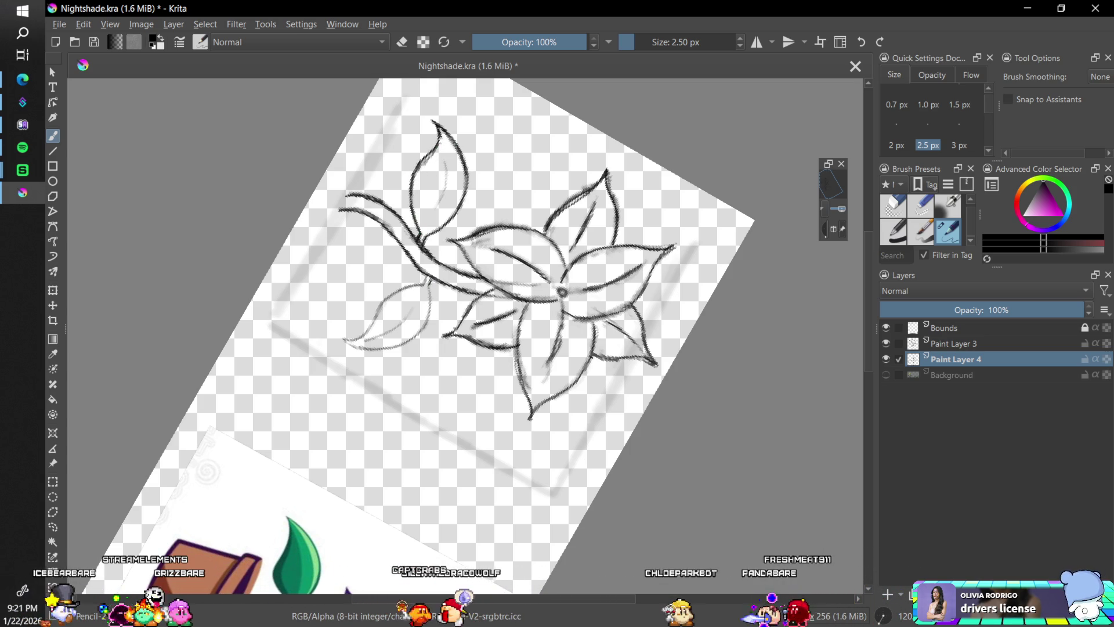
{"action": "left_click", "coordinate": [893, 205]}
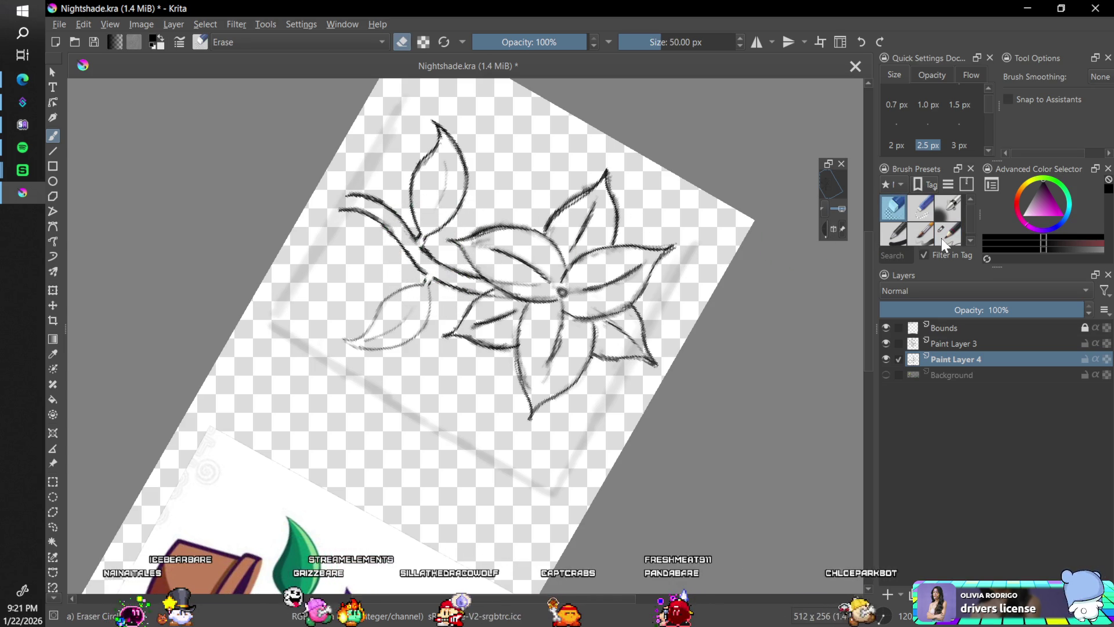
{"action": "key", "text": "slash"}
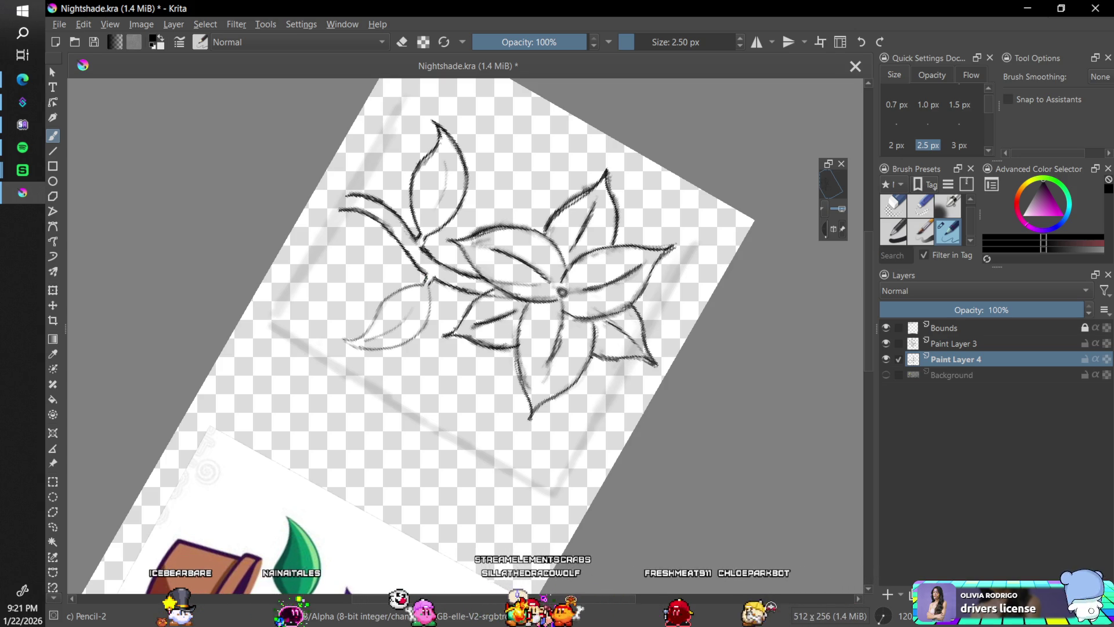
{"action": "left_click_drag", "start_coordinate": [430, 283], "coordinate": [424, 244]}
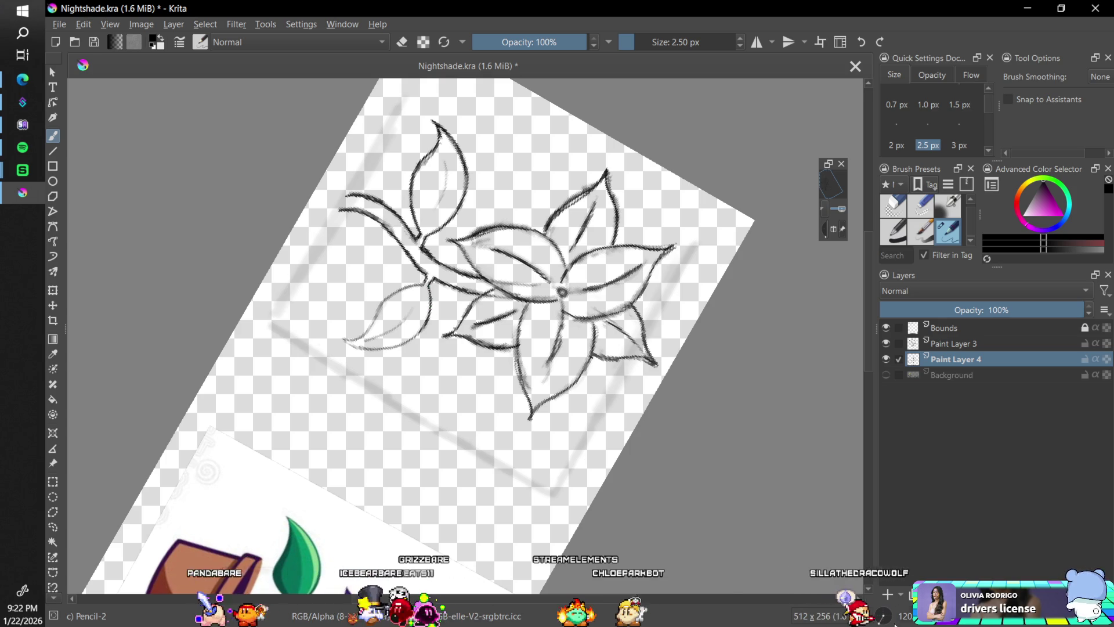
Thicken the right edge of the top leaf and reset the view rotation to 0°
{"action": "key", "text": "4"}
{"action": "key", "text": "4"}
{"action": "mouse_move", "coordinate": [878, 609]}
{"action": "left_mouse_down"}
{"action": "mouse_move", "coordinate": [884, 616]}
{"action": "mouse_move", "coordinate": [875, 611]}
{"action": "left_mouse_up"}
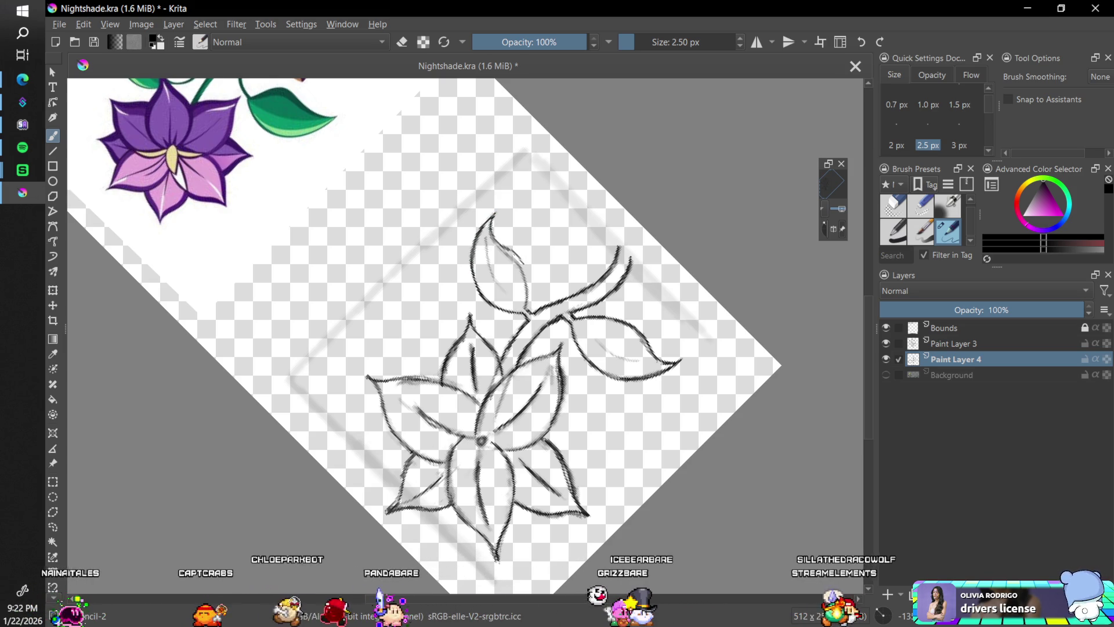
{"action": "left_click_drag", "start_coordinate": [511, 250], "coordinate": [528, 290]}
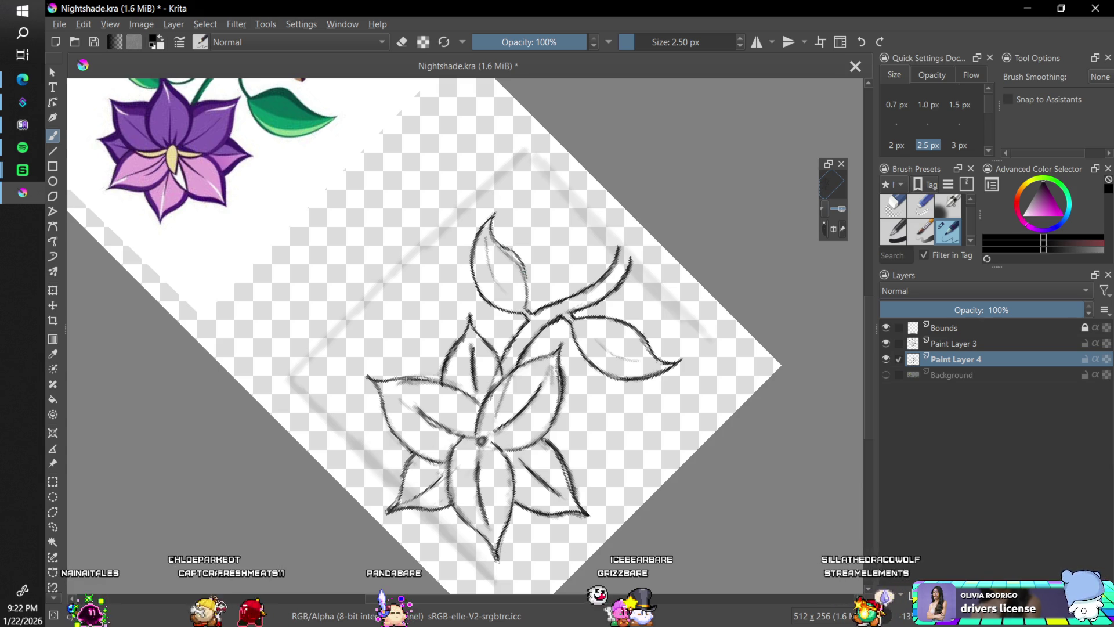
{"action": "key", "text": "e"}
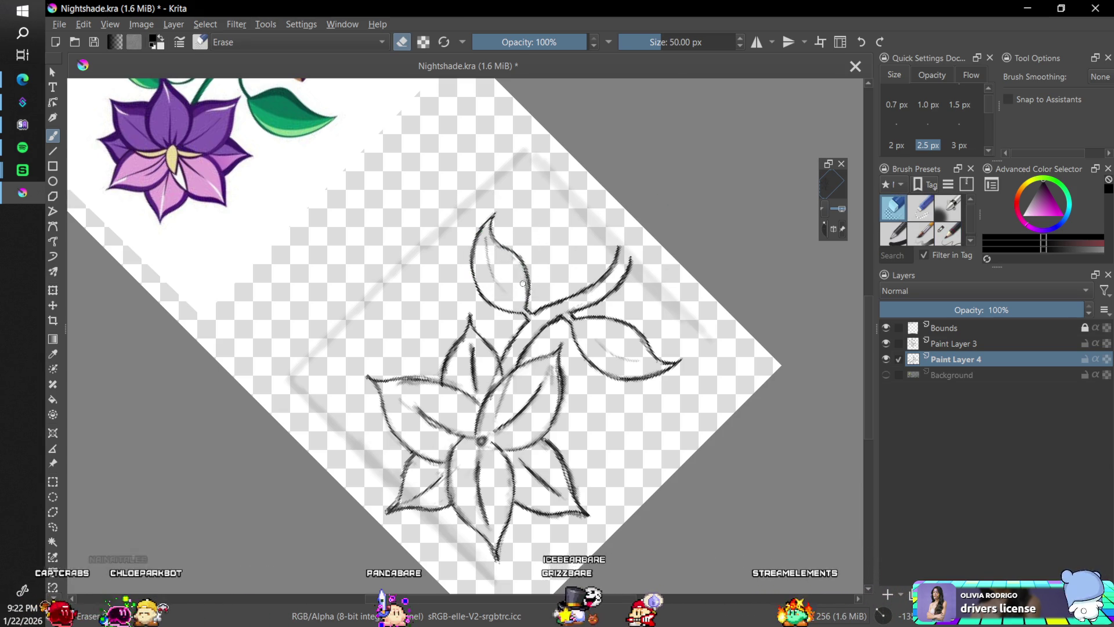
{"action": "left_click", "coordinate": [947, 232]}
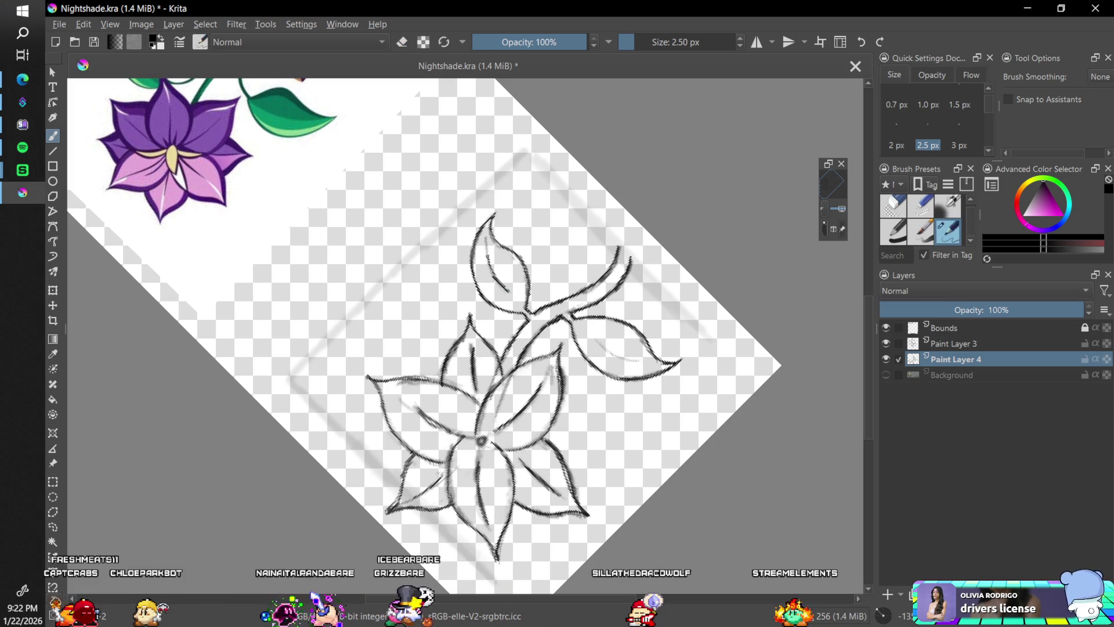
{"action": "left_click_drag", "start_coordinate": [888, 609], "coordinate": [898, 620]}
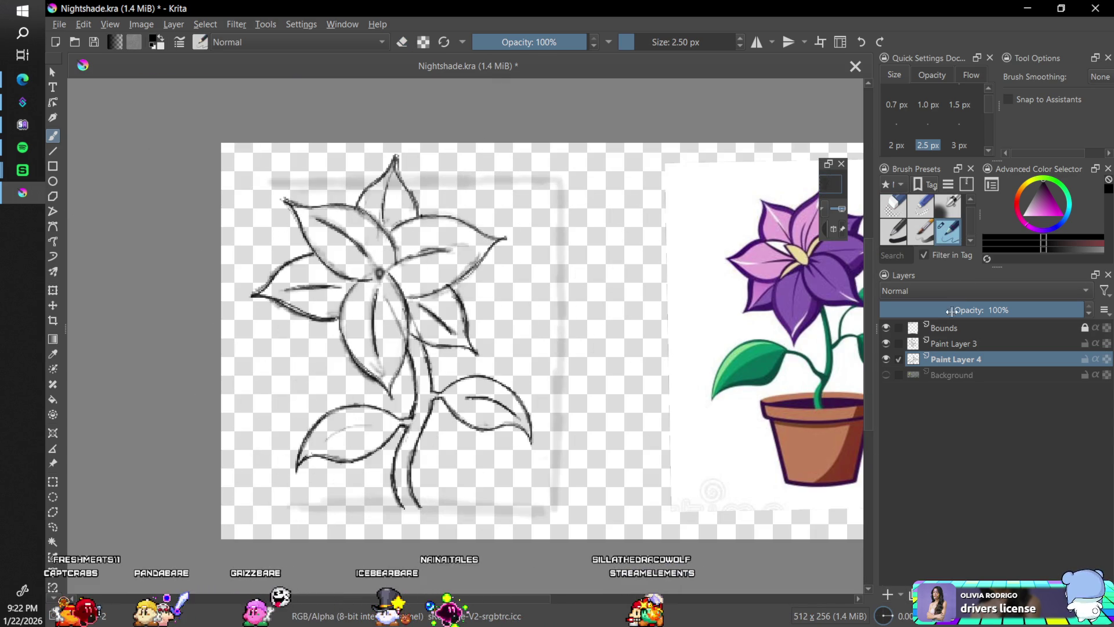
Return to Pencil-2 and add a short stroke near the flower centre on Paint Layer 4
{"action": "key", "text": "slash"}
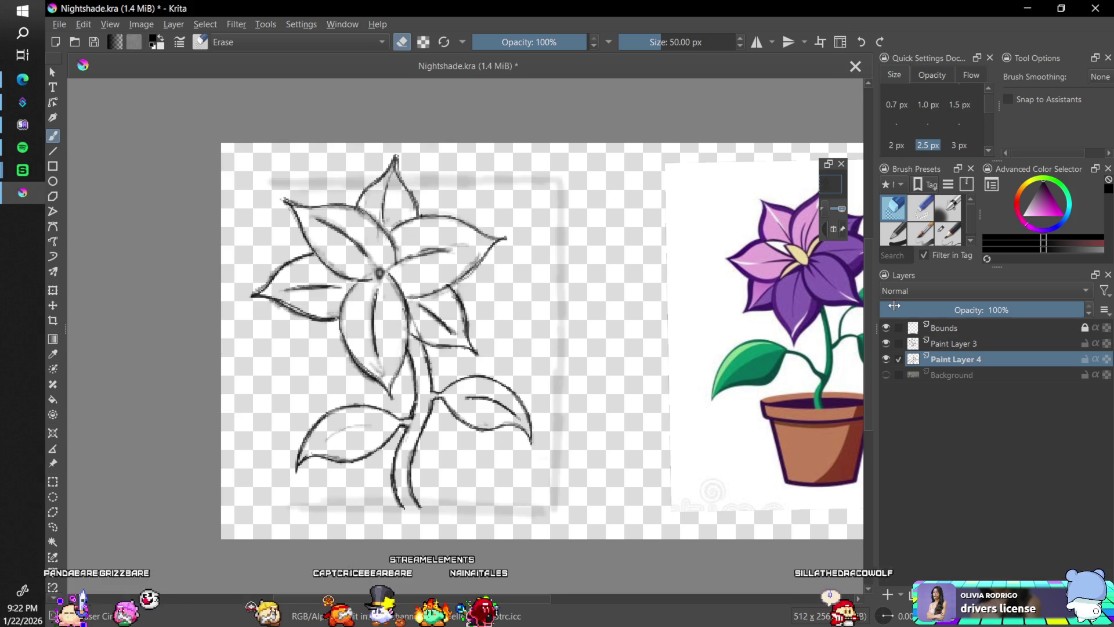
{"action": "left_click", "coordinate": [936, 238]}
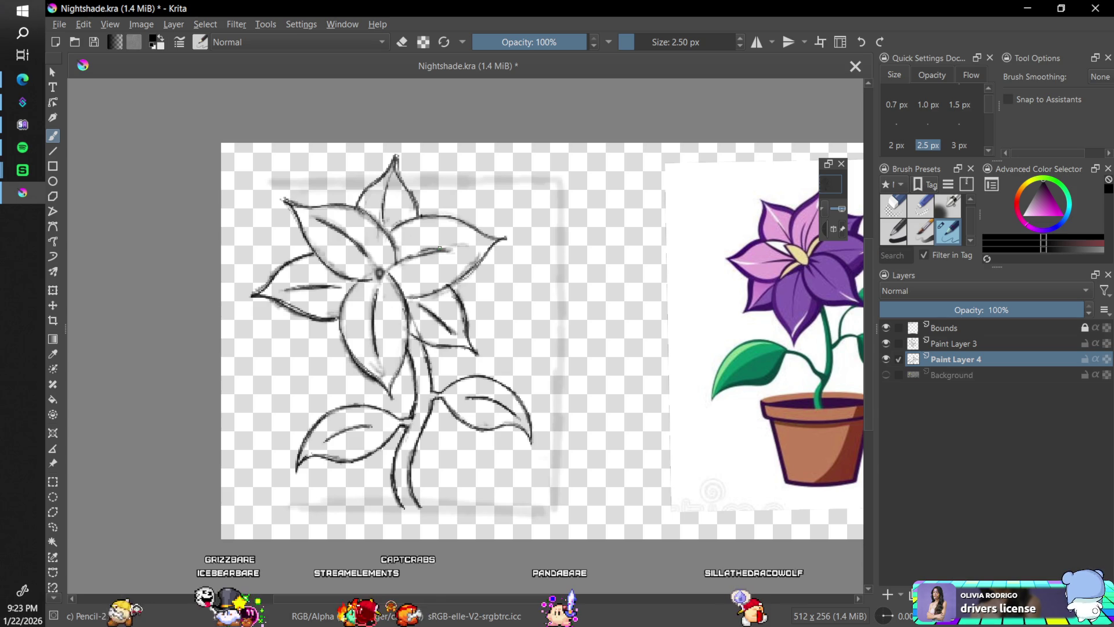
{"action": "right_click", "coordinate": [374, 283]}
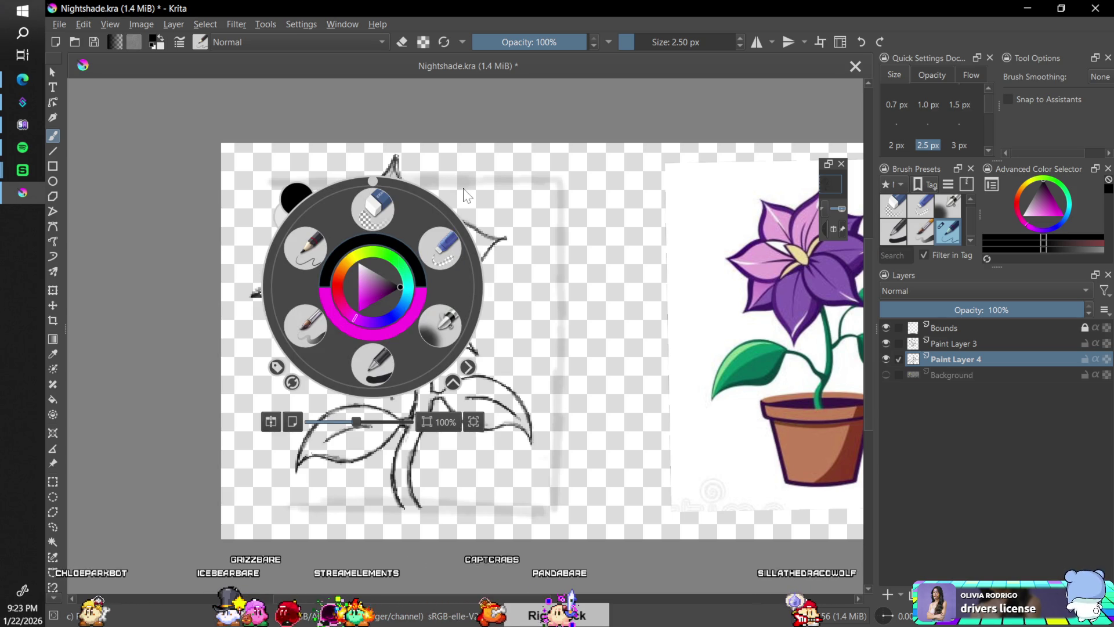
{"action": "left_click", "coordinate": [516, 188]}
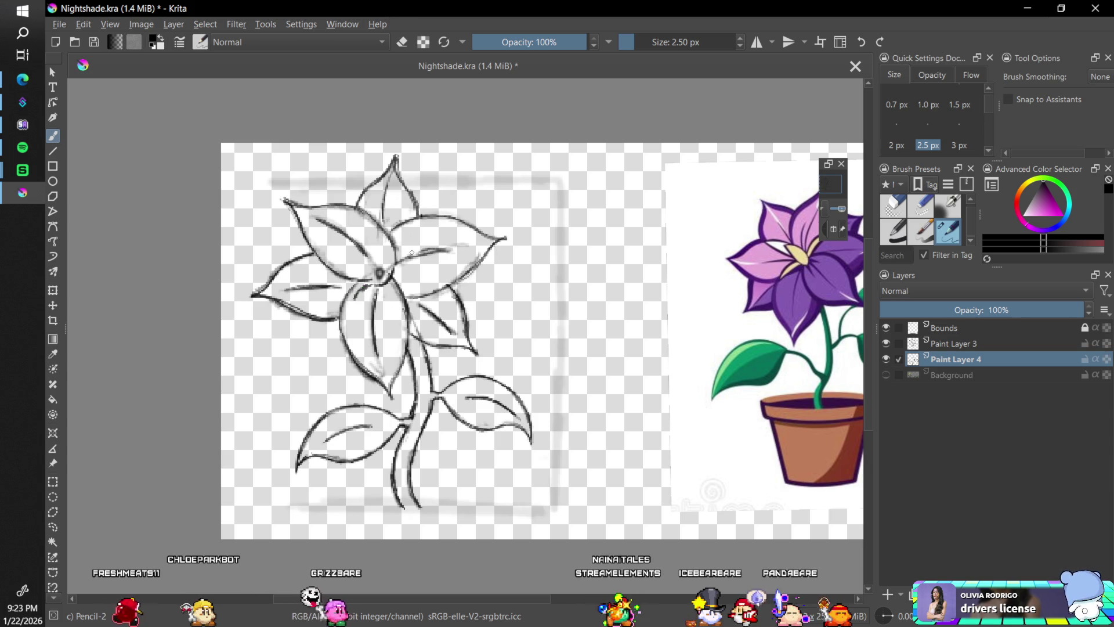
{"action": "left_click_drag", "start_coordinate": [383, 260], "coordinate": [414, 254]}
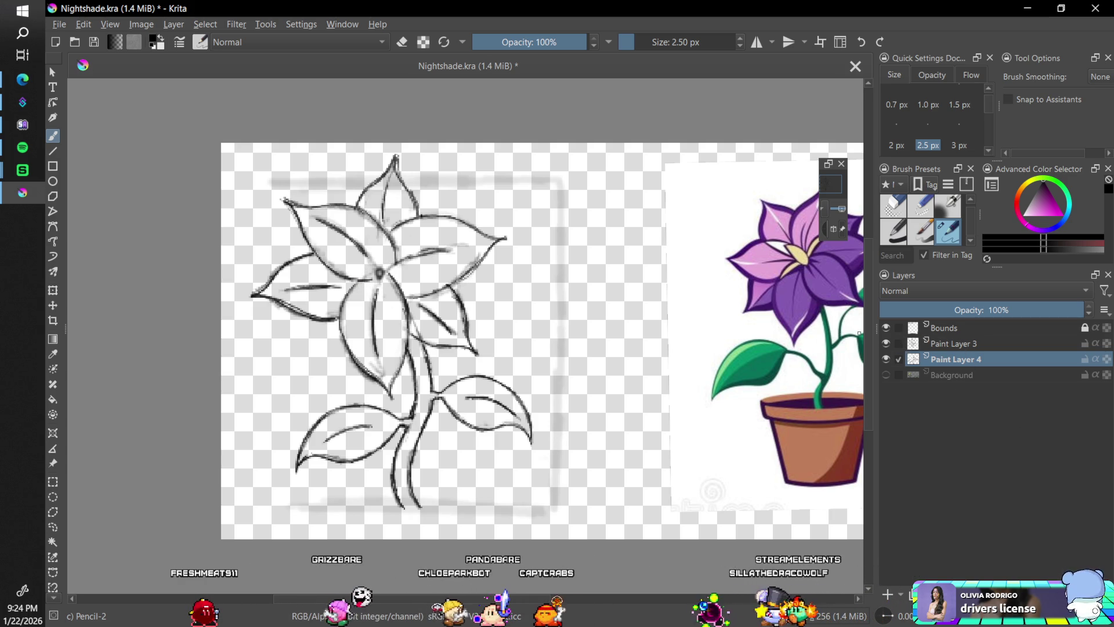
Rename Paint Layer 3 to Petals Sketch
{"action": "left_click", "coordinate": [896, 231]}
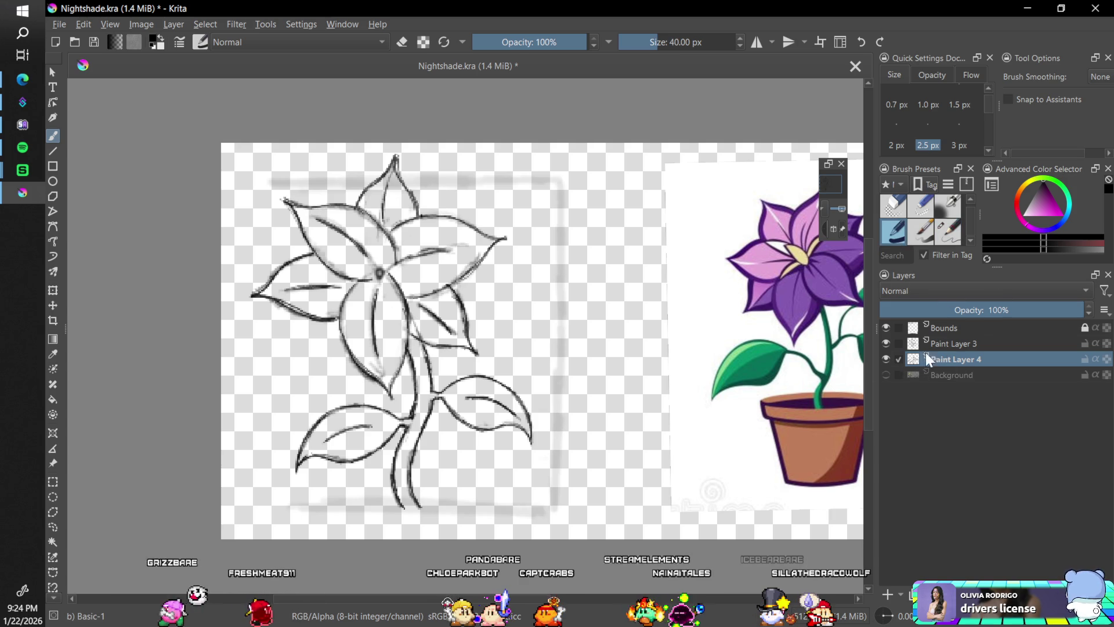
{"action": "left_click", "coordinate": [957, 344]}
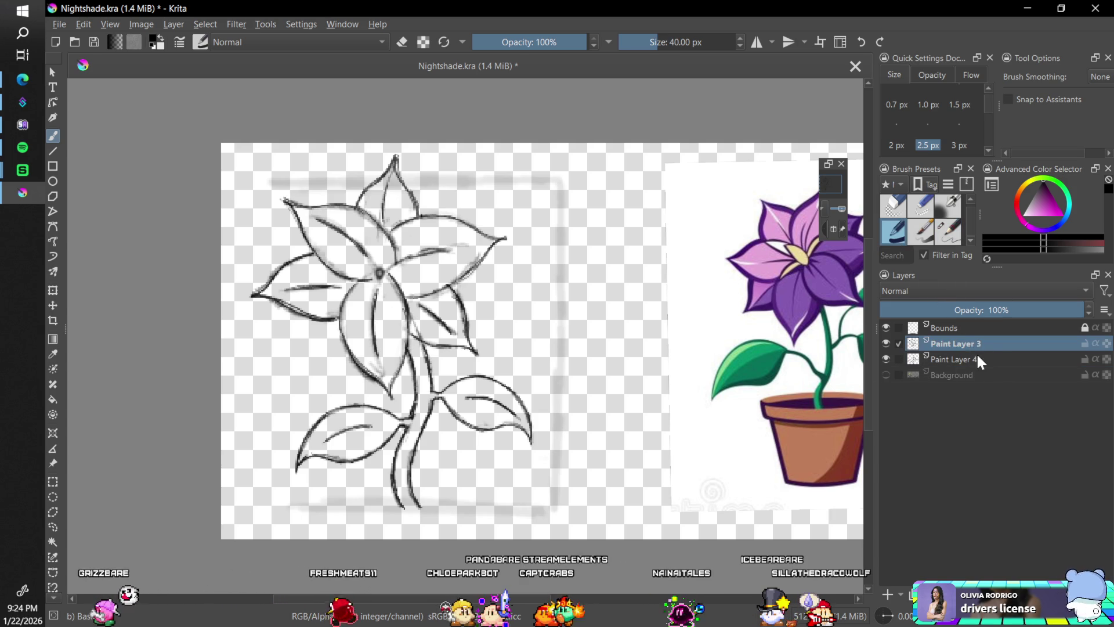
{"action": "double_click", "coordinate": [959, 344]}
{"action": "type", "text": "Peda"}
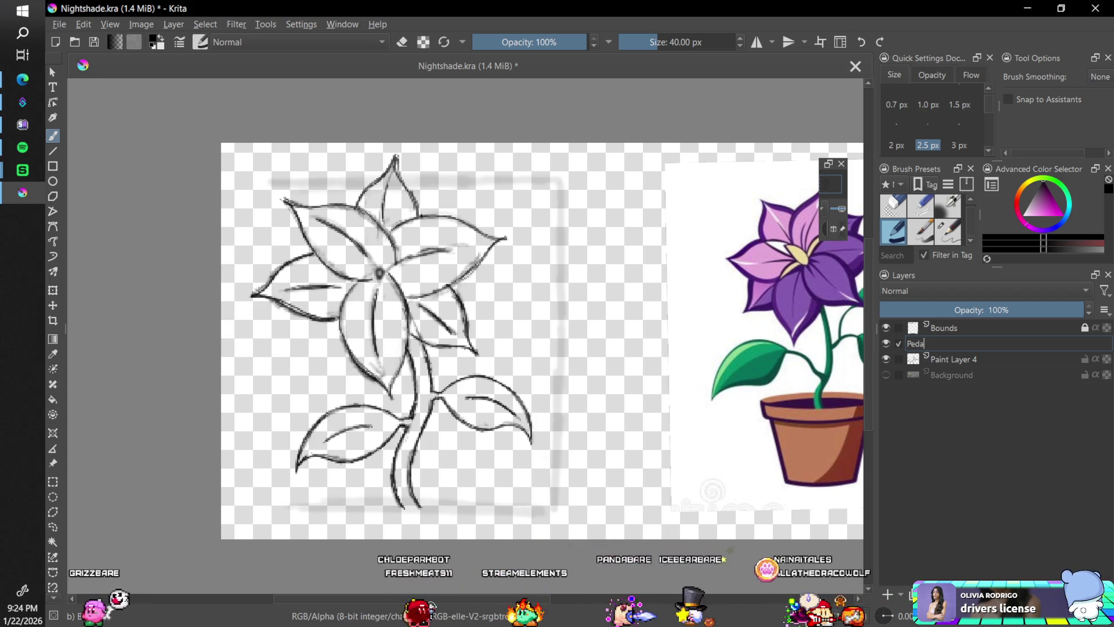
{"action": "type", "text": "ls Sk"}
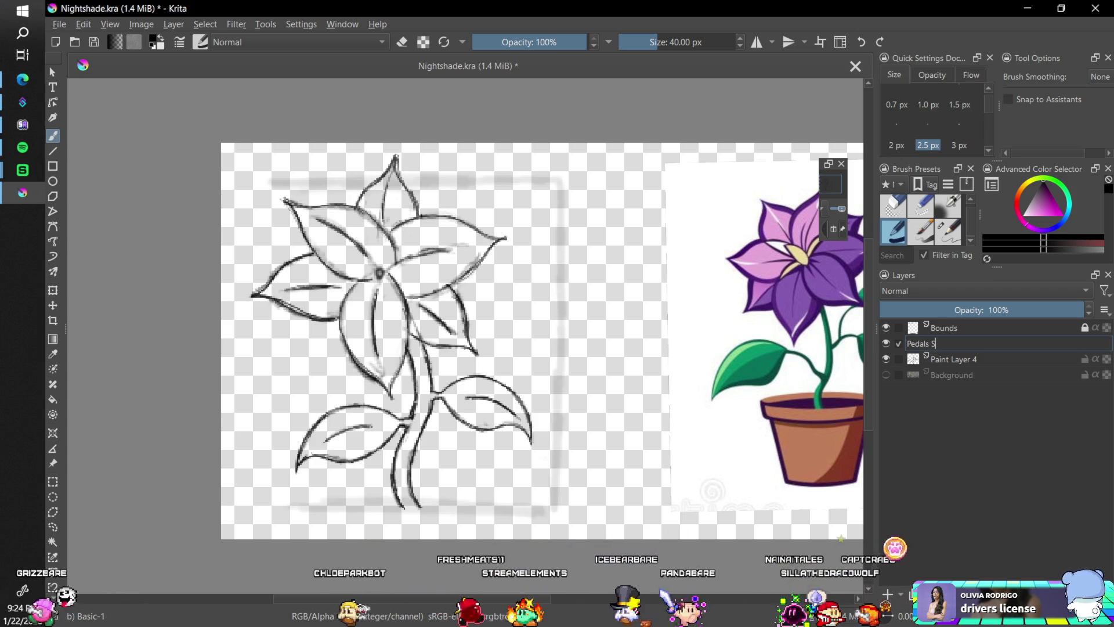
{"action": "type", "text": "etch"}
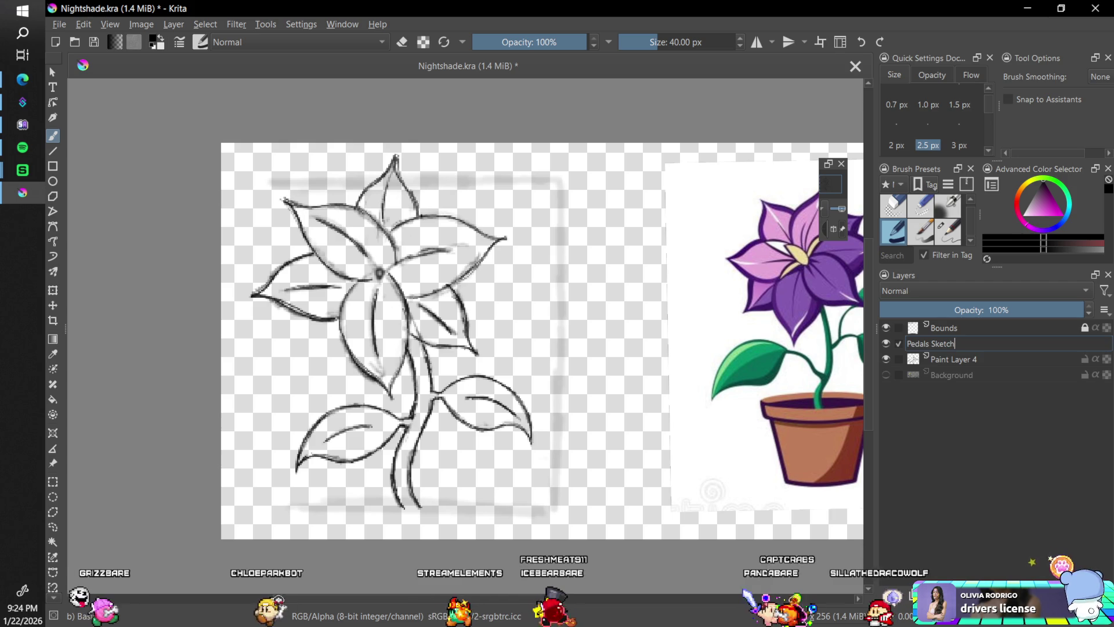
{"action": "key", "text": "Return"}
Fix the Petals Sketch spelling, rename Paint Layer 4 to Stem Shetch, and save the file
{"action": "left_click", "coordinate": [952, 359]}
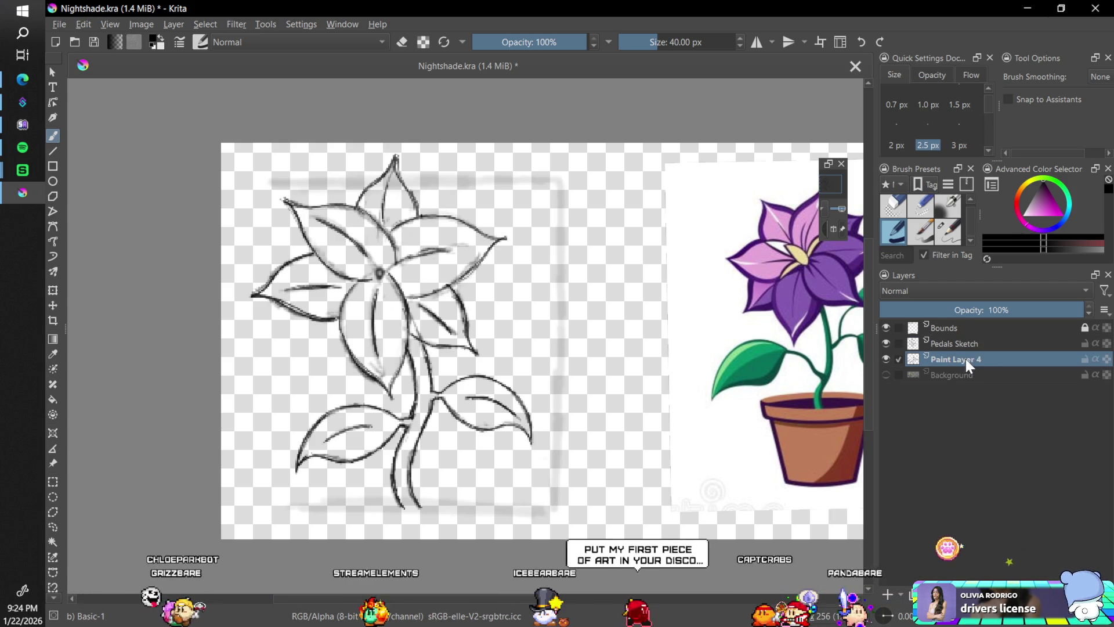
{"action": "double_click", "coordinate": [966, 359]}
{"action": "double_click", "coordinate": [950, 344]}
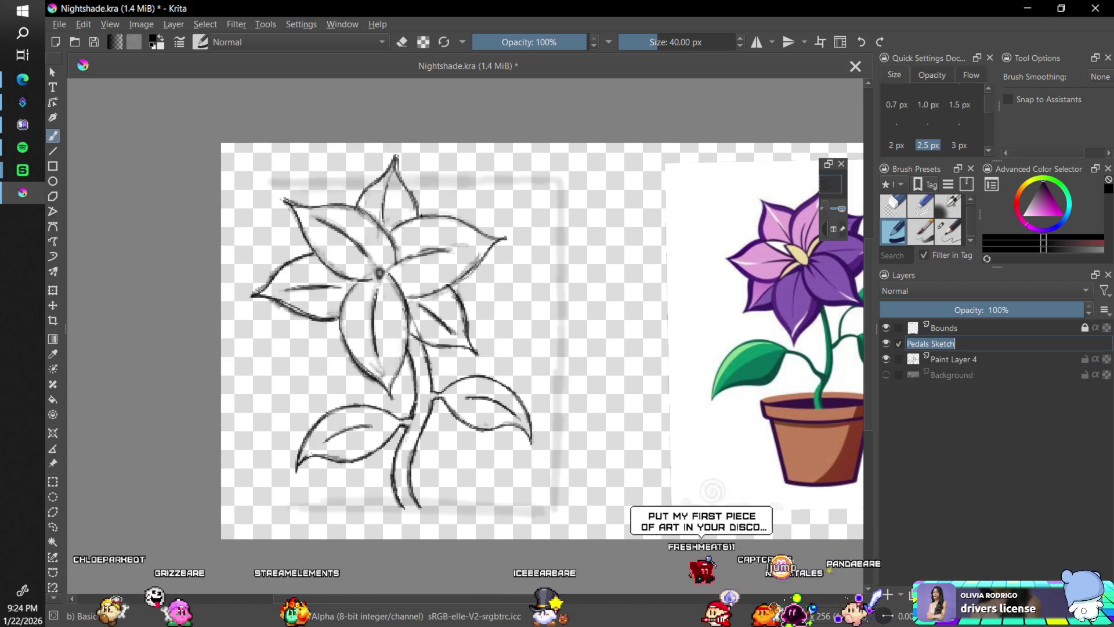
{"action": "type", "text": "t"}
{"action": "left_click", "coordinate": [962, 358]}
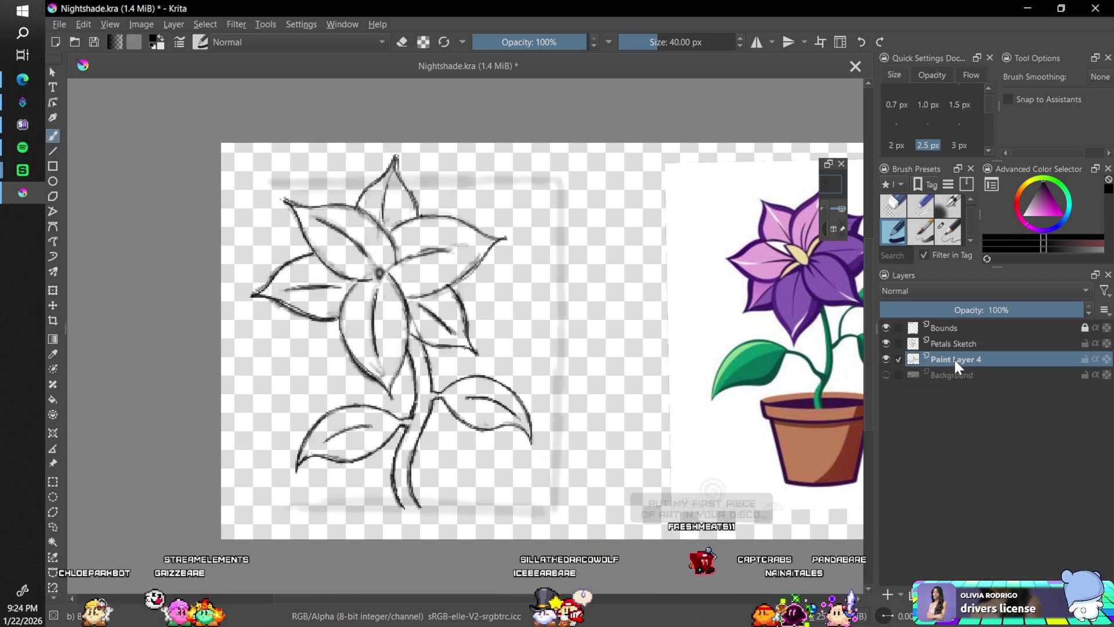
{"action": "double_click", "coordinate": [953, 361]}
{"action": "type", "text": "Stem Shetch"}
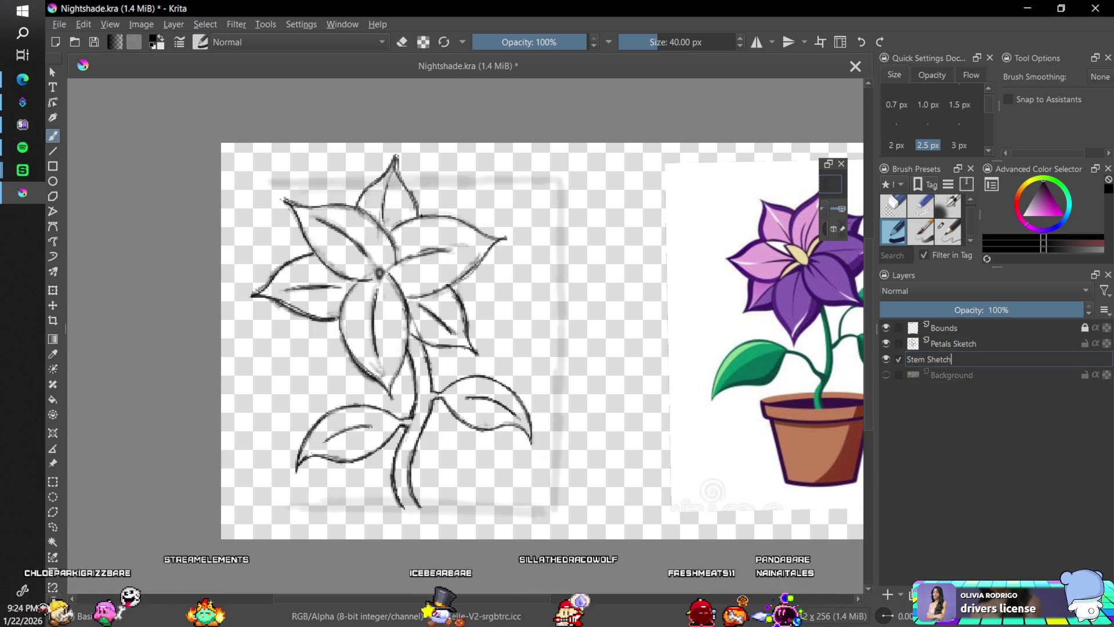
{"action": "key", "text": "Return"}
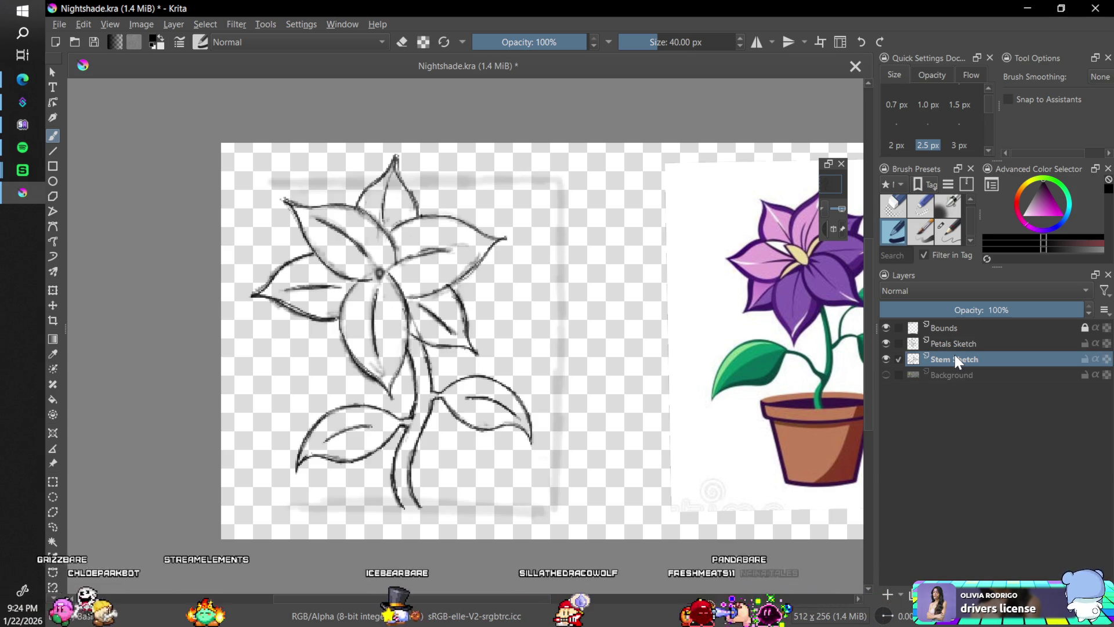
{"action": "key", "text": "ctrl+s"}
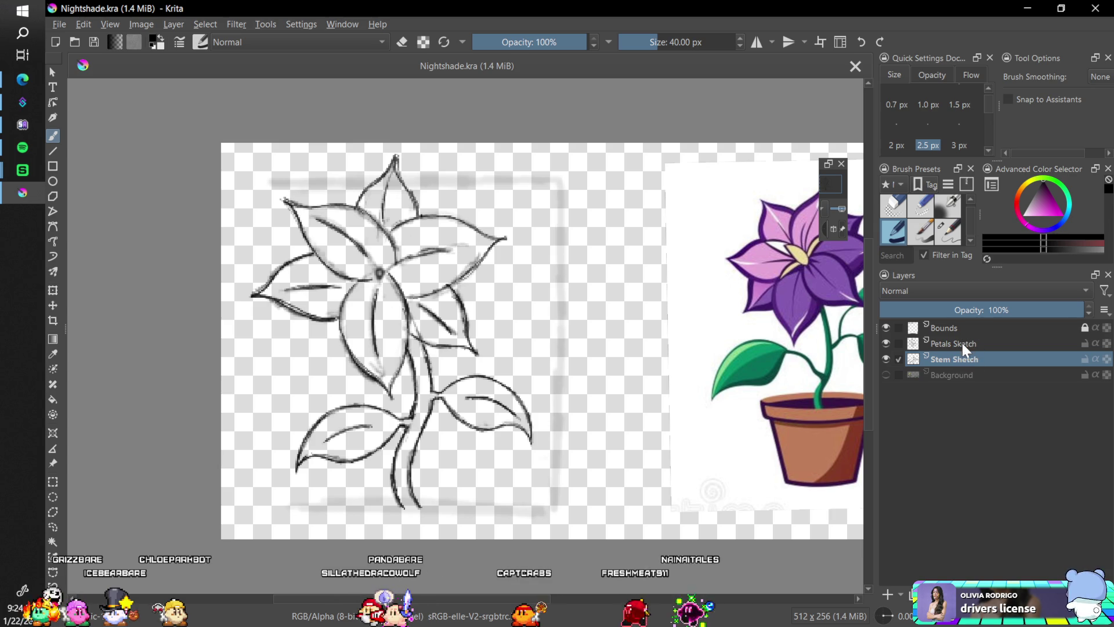
{"action": "mouse_move", "coordinate": [960, 345]}
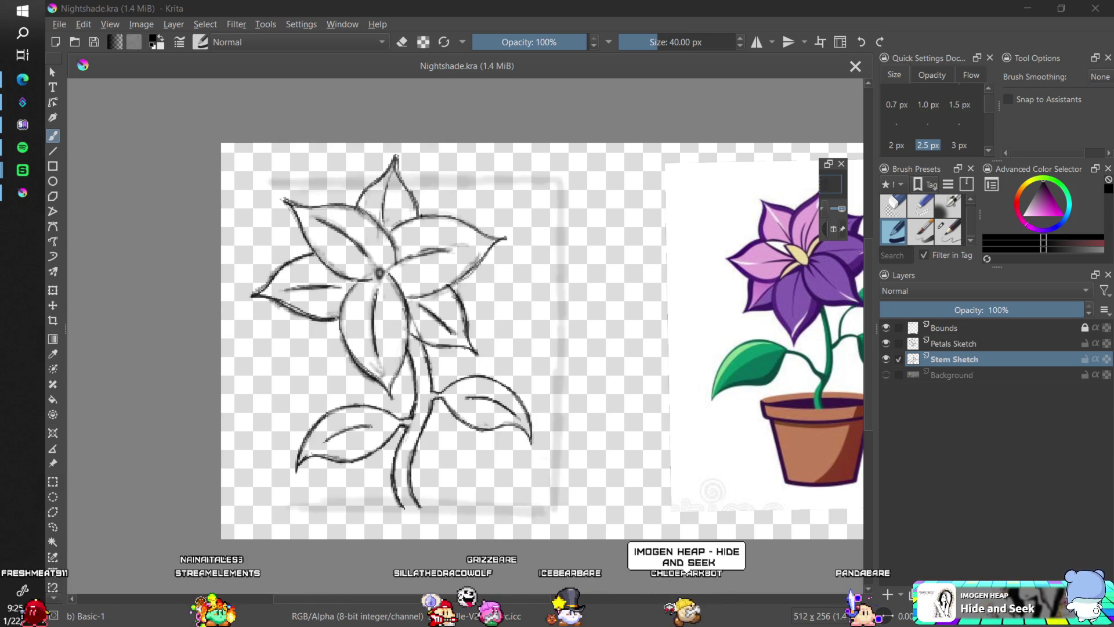
Lower Petals Sketch opacity to 31% and make the Background layer visible
{"action": "left_click", "coordinate": [971, 342]}
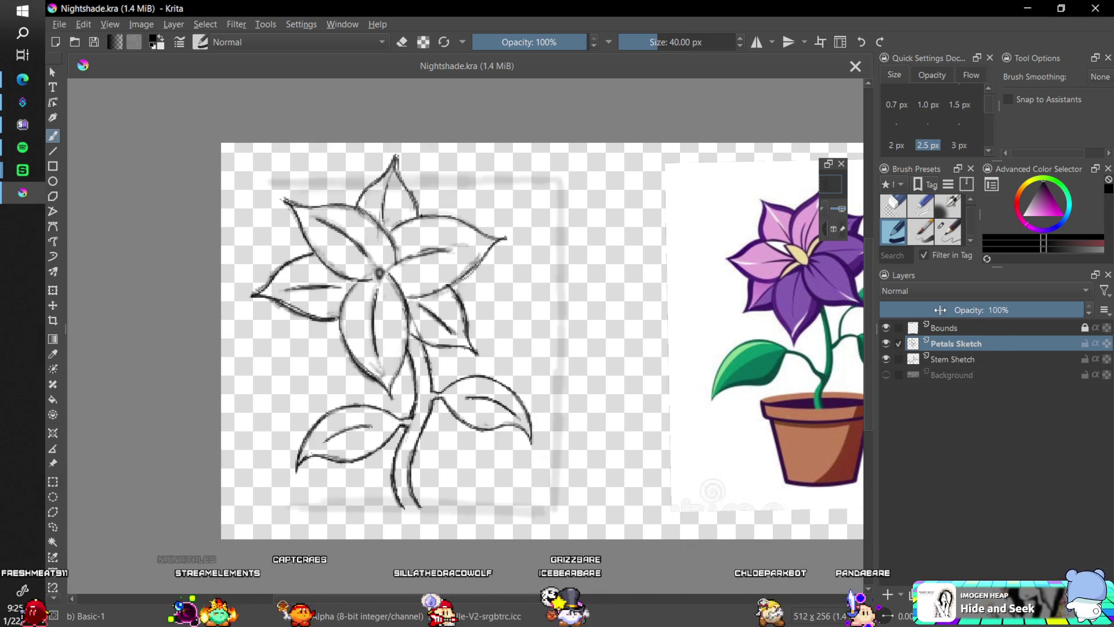
{"action": "left_click", "coordinate": [943, 310]}
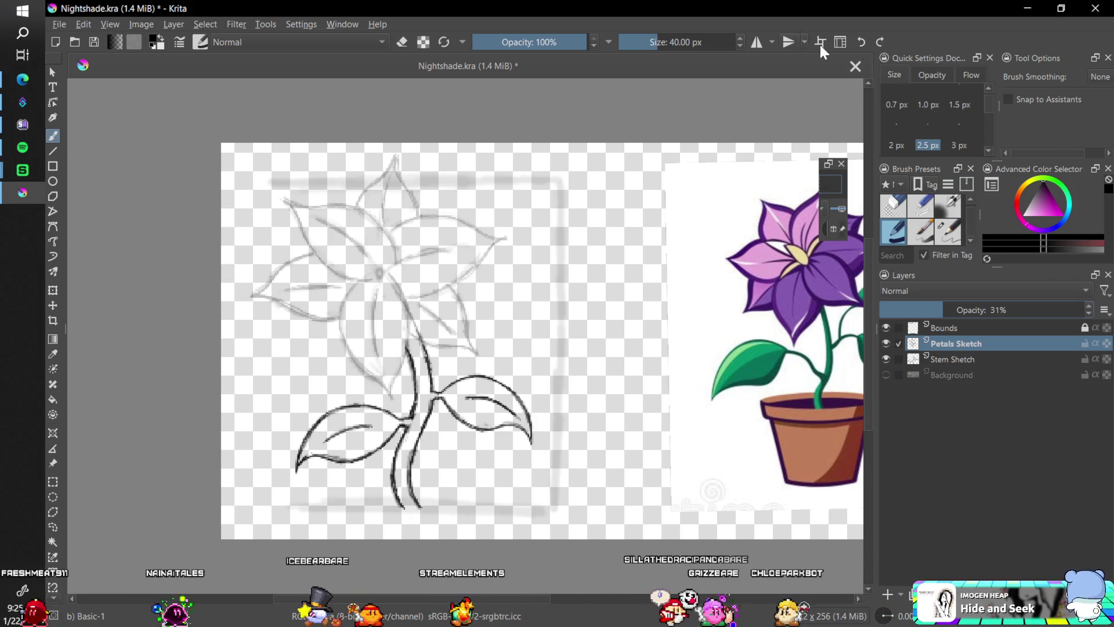
{"action": "scroll", "coordinate": [987, 114], "scroll_direction": "down", "scroll_amount": 2}
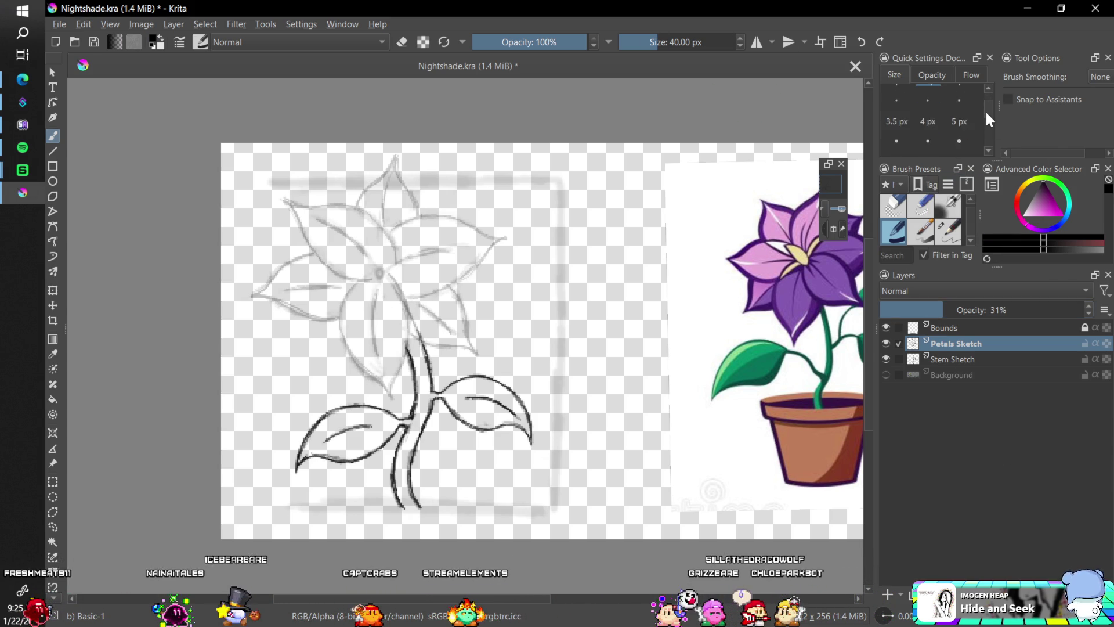
{"action": "left_click", "coordinate": [886, 375]}
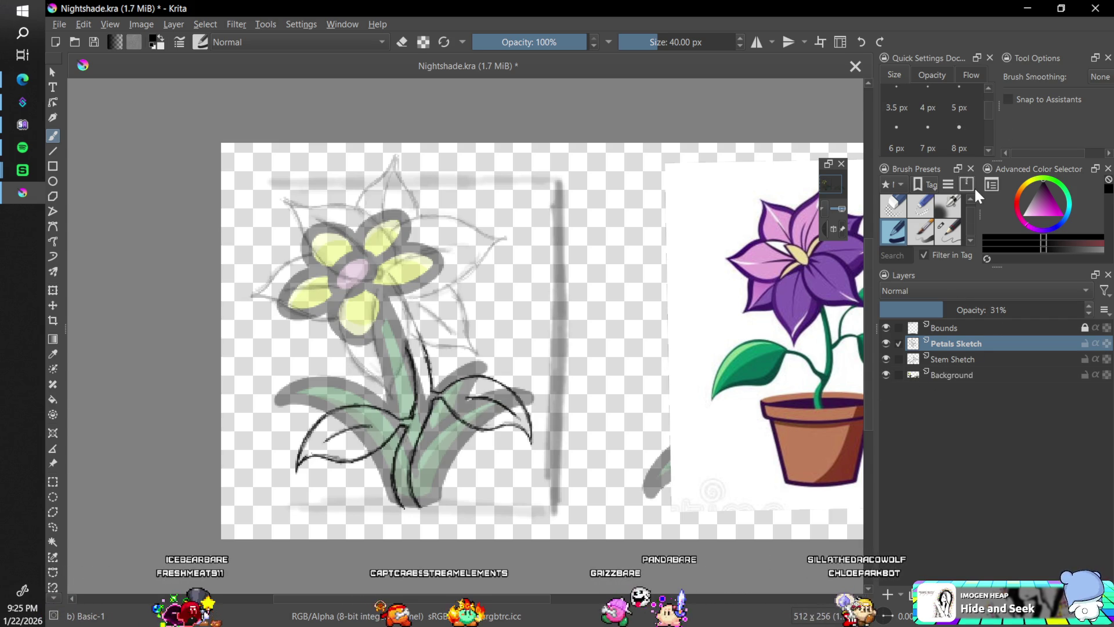
Set the brush size to 8 px and add a new paint layer above Petals Sketch
{"action": "left_click", "coordinate": [960, 148]}
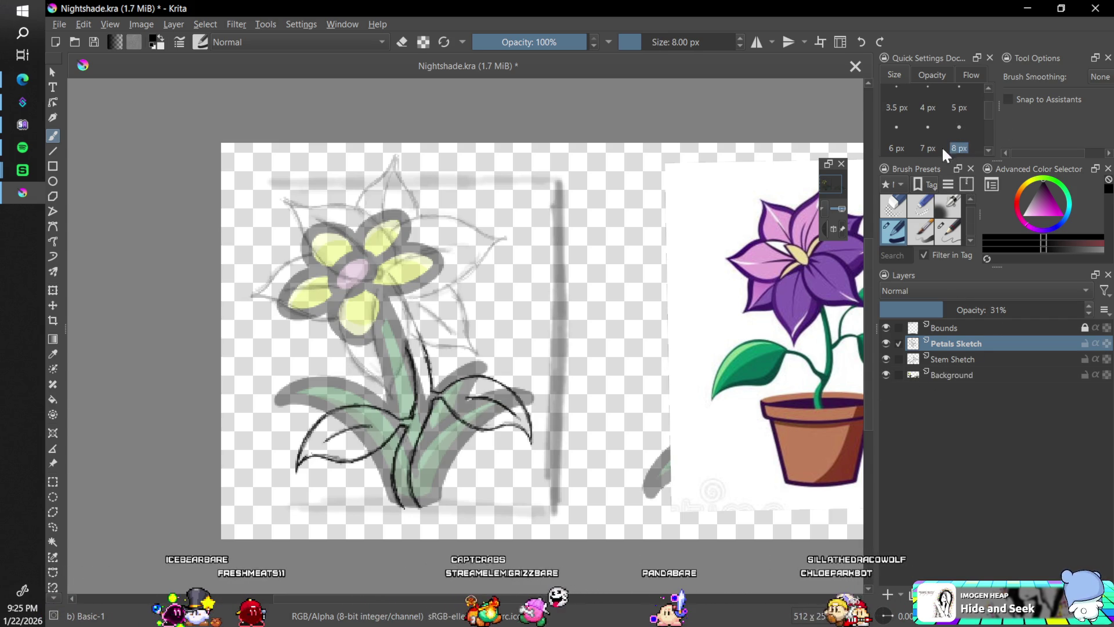
{"action": "left_click_drag", "start_coordinate": [502, 303], "coordinate": [509, 256]}
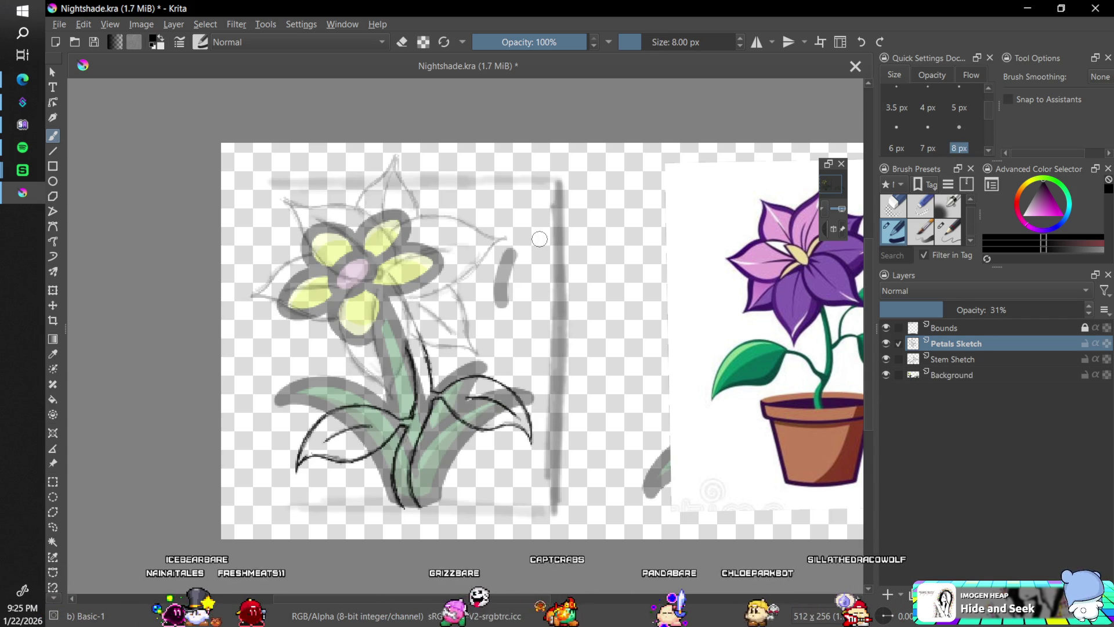
{"action": "key", "text": "plus"}
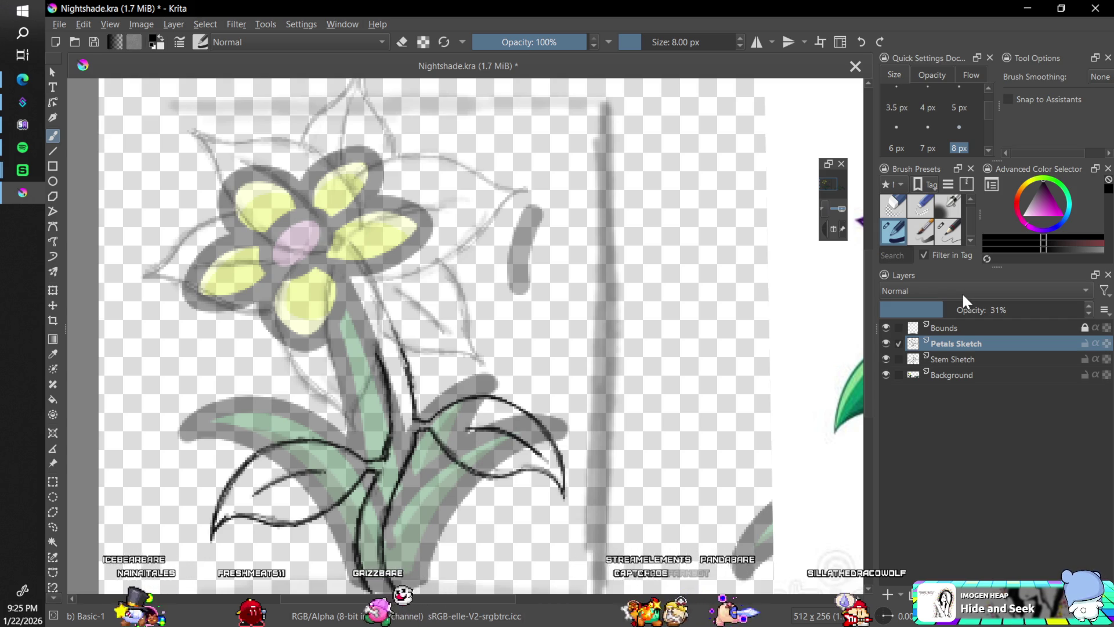
{"action": "key", "text": "ctrl+z"}
{"action": "key", "text": "minus"}
{"action": "key", "text": "plus"}
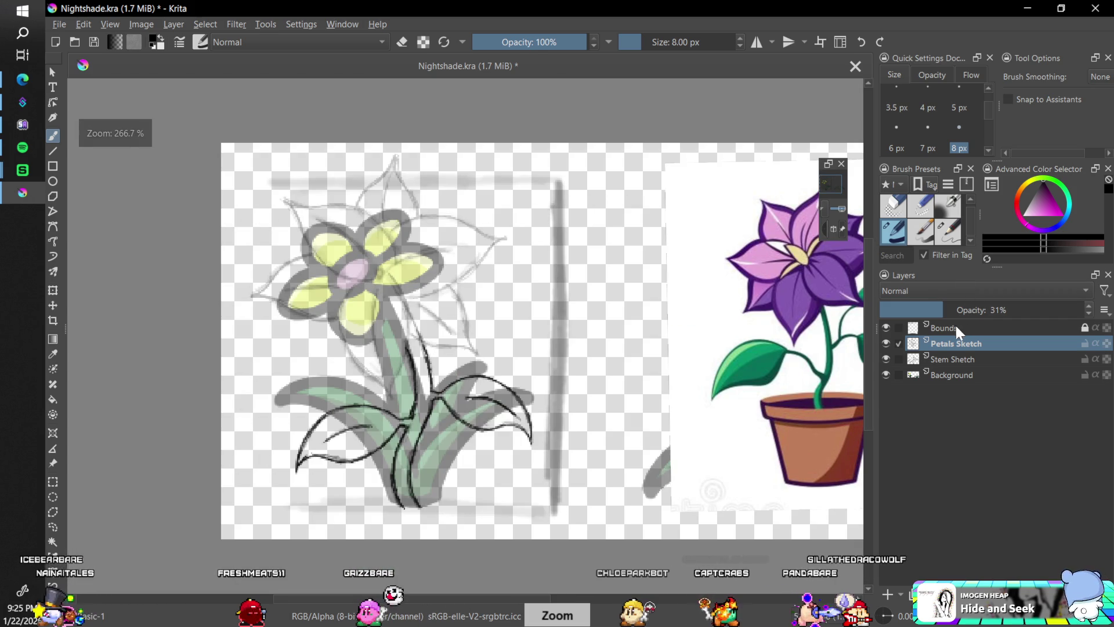
{"action": "left_click", "coordinate": [955, 323]}
{"action": "left_click", "coordinate": [996, 342]}
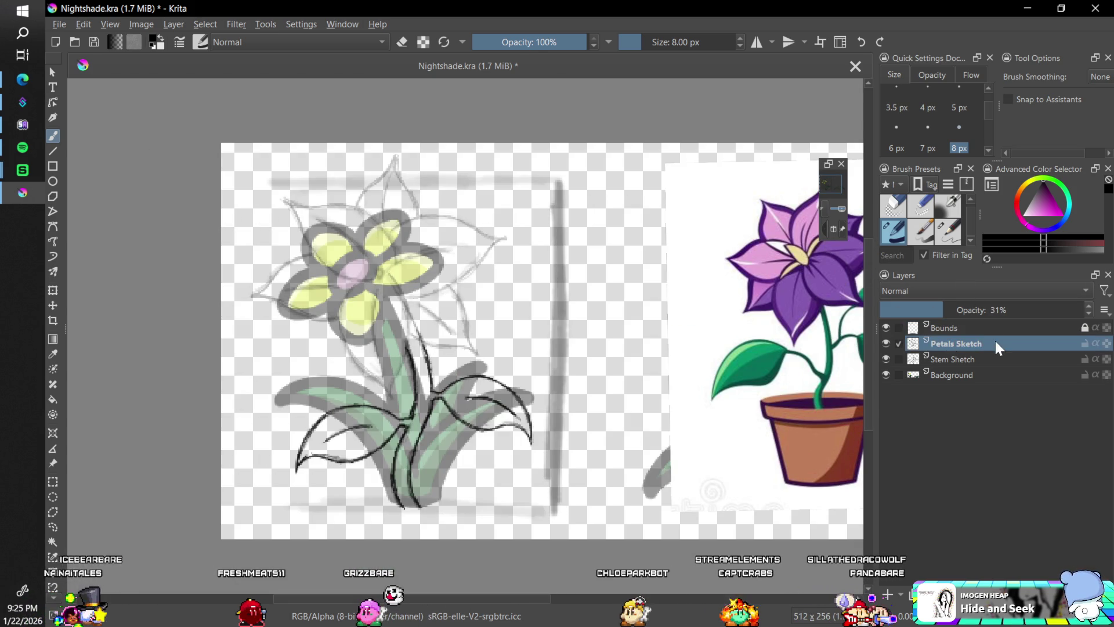
{"action": "key", "text": "Insert"}
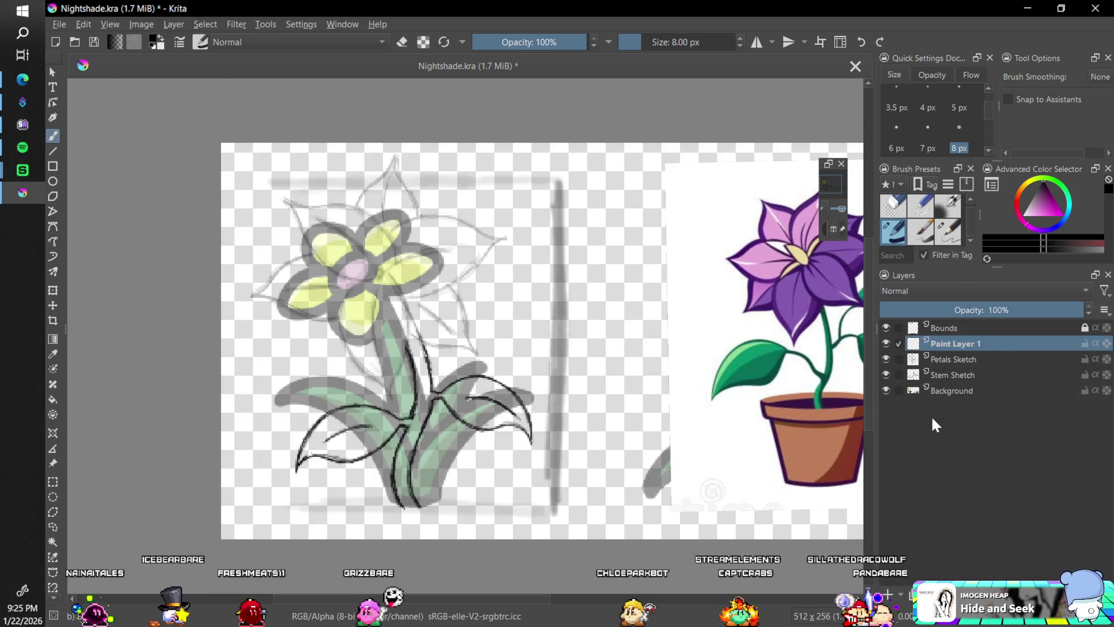
Rename the new layer to Petals Lines
{"action": "double_click", "coordinate": [946, 343]}
{"action": "type", "text": "Petals "}
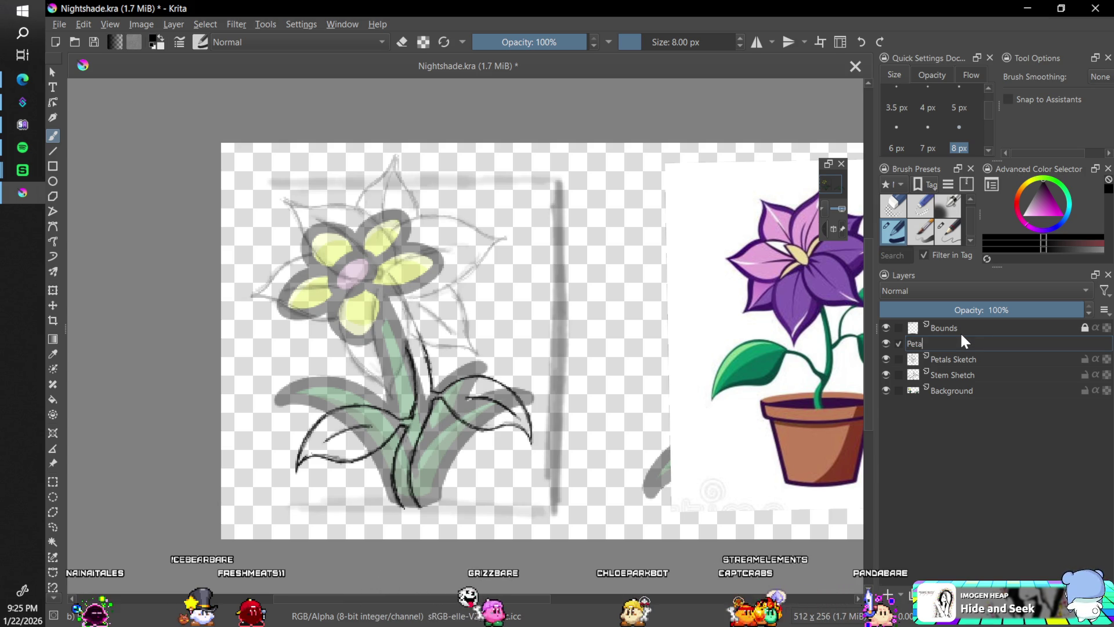
{"action": "type", "text": "Lines"}
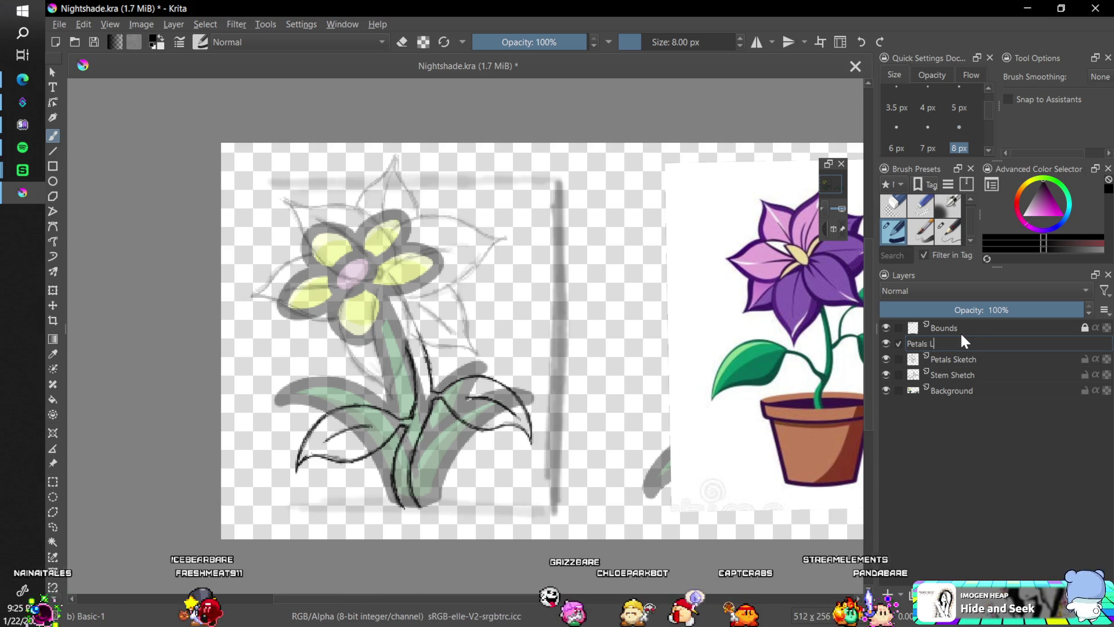
{"action": "key", "text": "Return"}
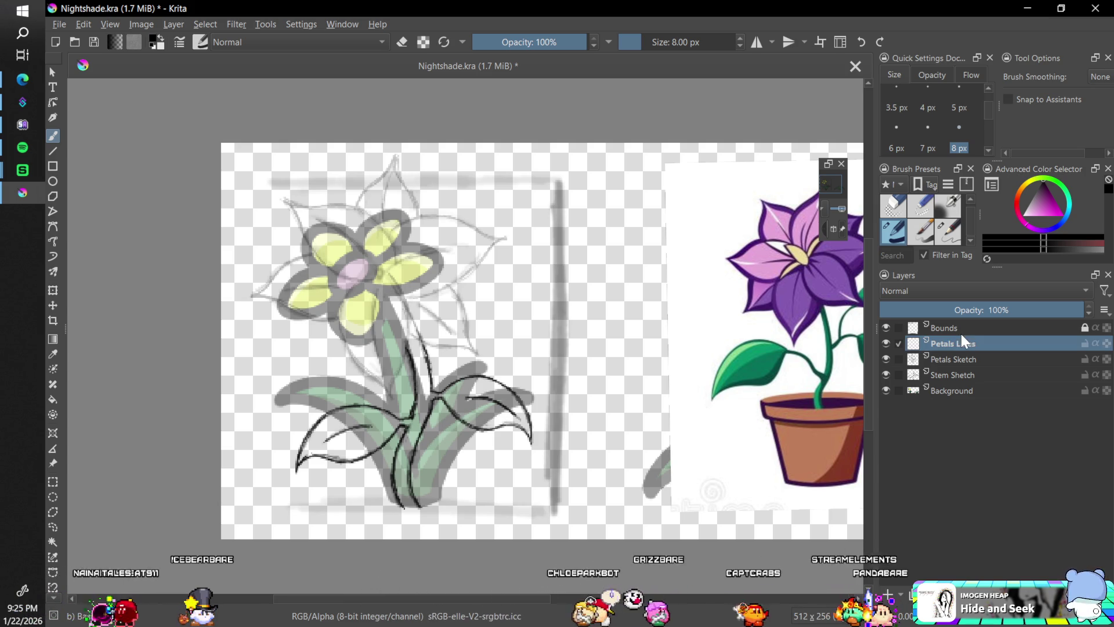
Undo a test line and set Brush Smoothing to Stabilizer
{"action": "left_click_drag", "start_coordinate": [481, 297], "coordinate": [496, 250]}
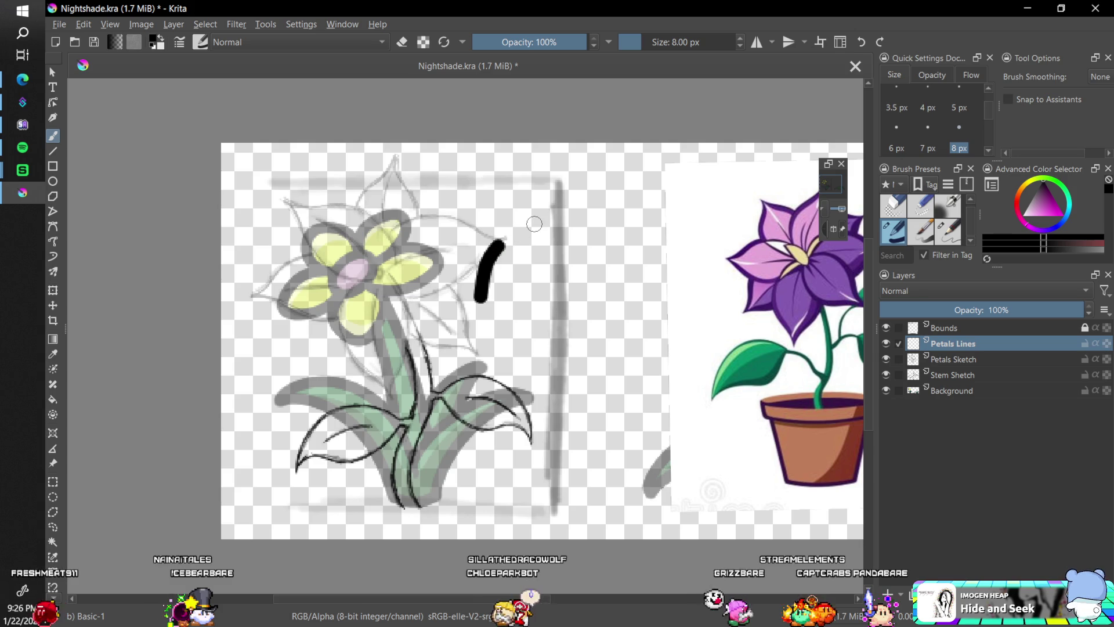
{"action": "key", "text": "minus"}
{"action": "key", "text": "plus"}
{"action": "key", "text": "plus"}
{"action": "key", "text": "minus"}
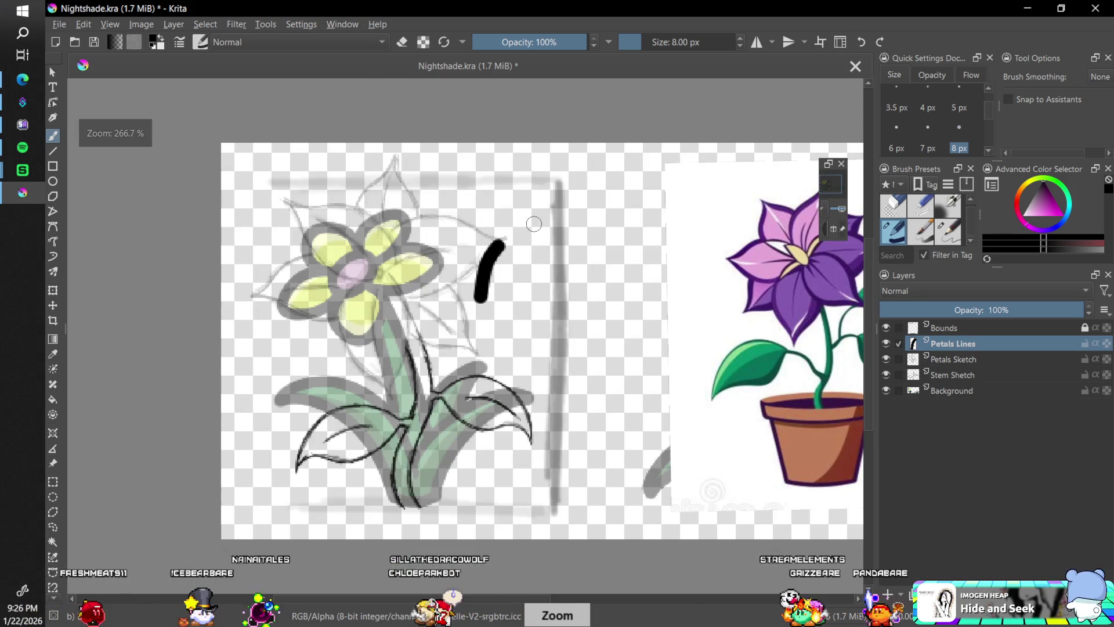
{"action": "key", "text": "ctrl+z"}
{"action": "left_click", "coordinate": [1098, 77]}
{"action": "left_click", "coordinate": [1080, 125]}
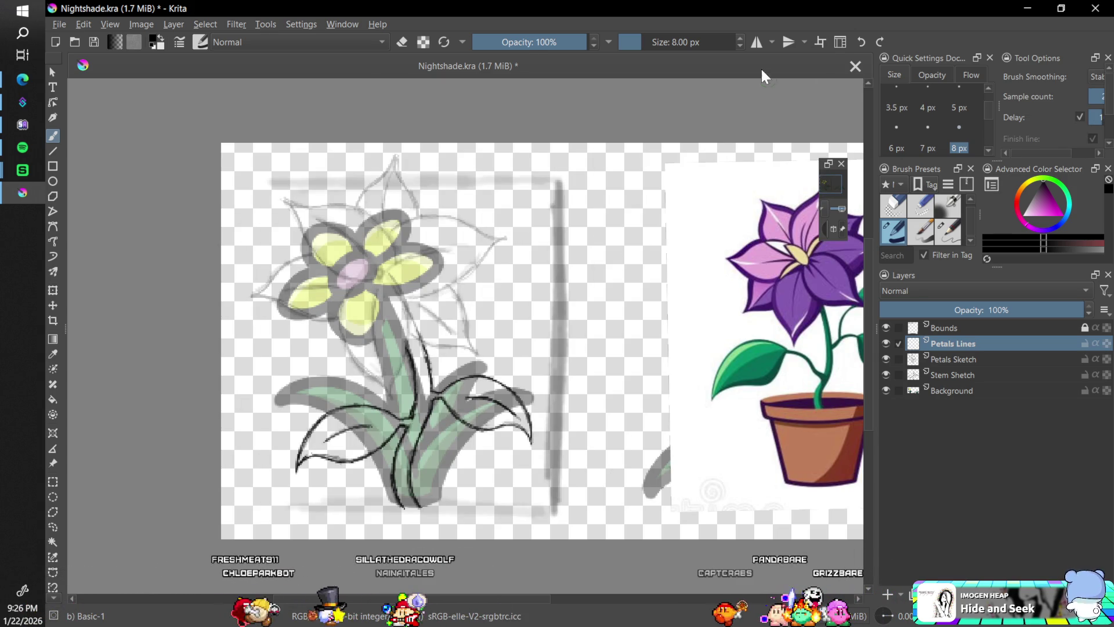